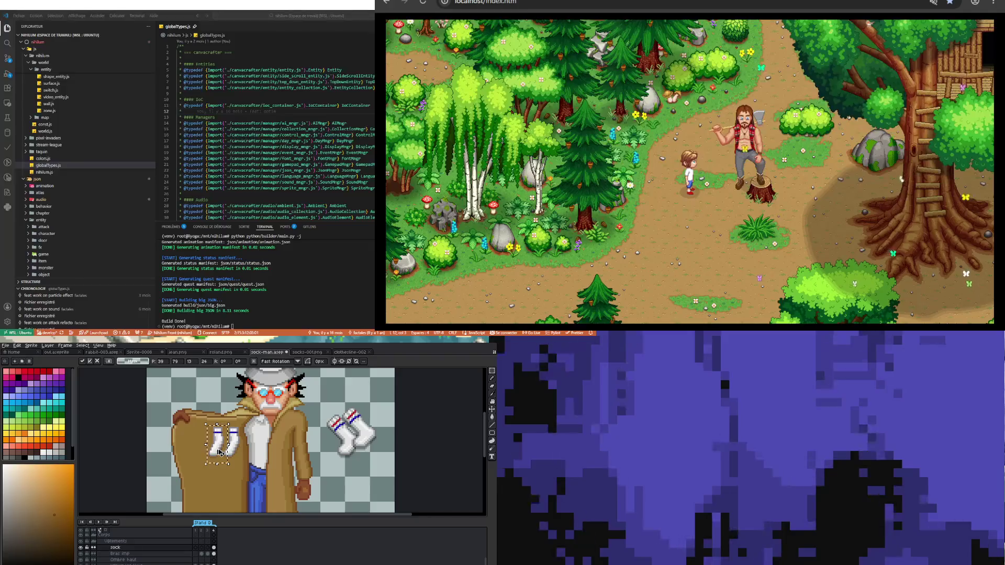
Slide the socks left into the lining, the first one into the leftmost slot
{"action": "left_click_drag", "start_coordinate": [220, 453], "coordinate": [207, 454]}
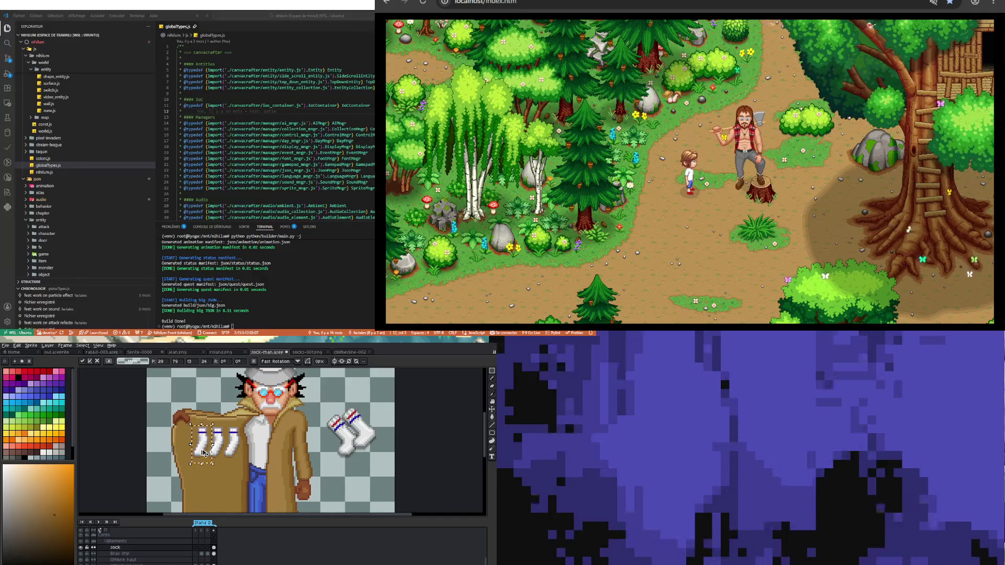
{"action": "left_click_drag", "start_coordinate": [218, 449], "coordinate": [185, 452]}
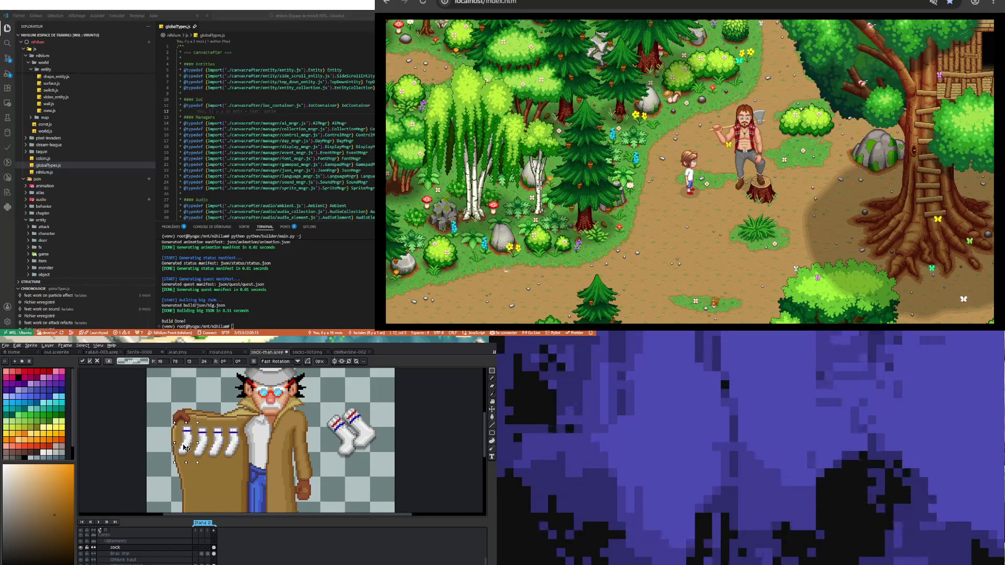
{"action": "mouse_move", "coordinate": [182, 441]}
{"action": "left_mouse_down"}
{"action": "mouse_move", "coordinate": [233, 497]}
{"action": "mouse_move", "coordinate": [222, 479]}
{"action": "left_mouse_up"}
Select the third sock to reposition it in the row
{"action": "mouse_move", "coordinate": [207, 424]}
{"action": "left_mouse_down"}
{"action": "mouse_move", "coordinate": [233, 484]}
{"action": "mouse_move", "coordinate": [239, 476]}
{"action": "left_mouse_up"}
{"action": "left_click", "coordinate": [223, 444]}
{"action": "scroll", "coordinate": [240, 477], "scroll_direction": "down", "scroll_amount": 2}
{"action": "scroll", "coordinate": [244, 432], "scroll_direction": "up", "scroll_amount": 2}
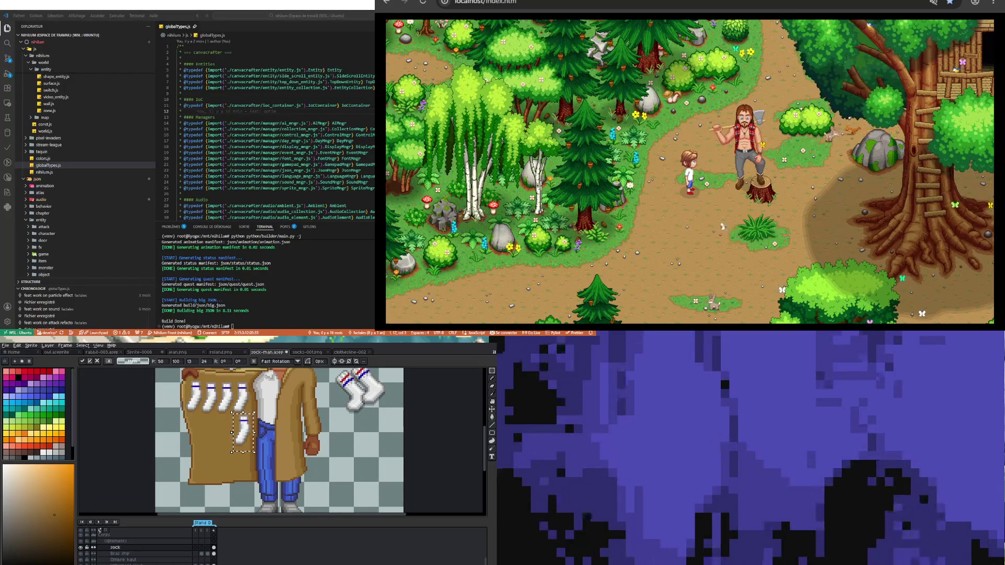
{"action": "scroll", "coordinate": [248, 444], "scroll_direction": "up", "scroll_amount": 2}
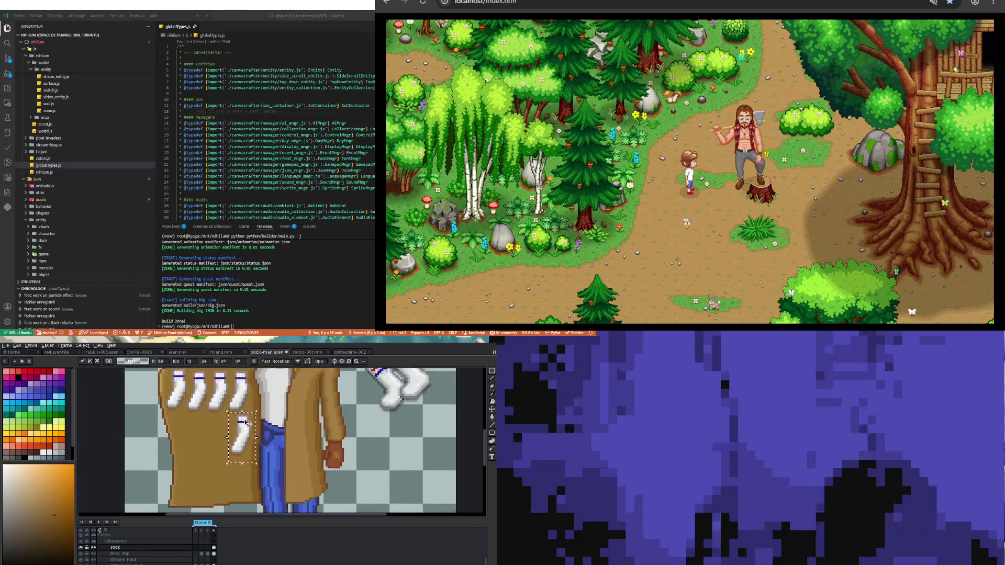
Ctrl-drag copies of the sock beside the original, nudging them into line and undoing extras
{"action": "left_click_drag", "start_coordinate": [248, 444], "coordinate": [218, 446]}
{"action": "key", "text": "Left"}
{"action": "left_click_drag", "start_coordinate": [218, 446], "coordinate": [170, 447]}
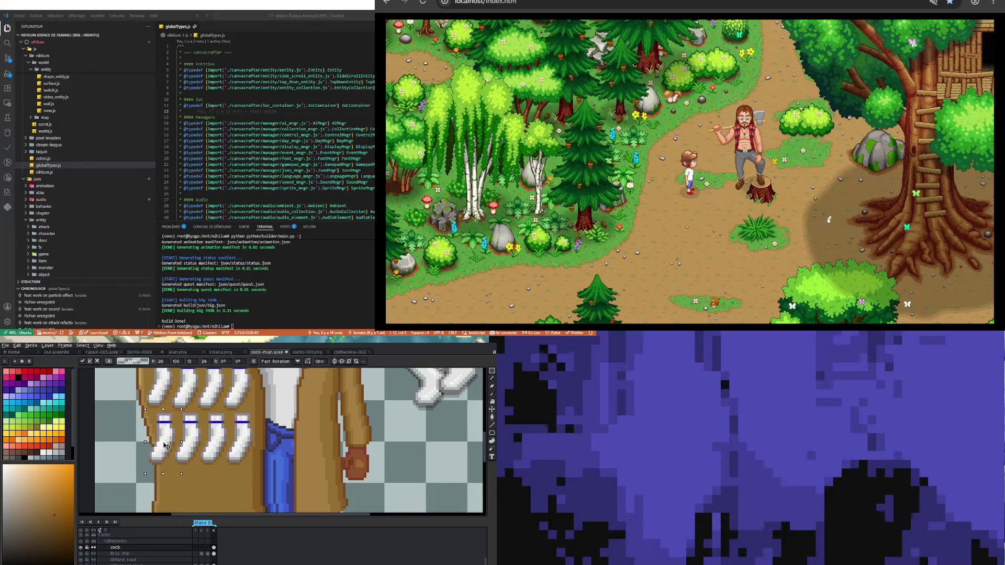
{"action": "left_click_drag", "start_coordinate": [166, 445], "coordinate": [169, 446]}
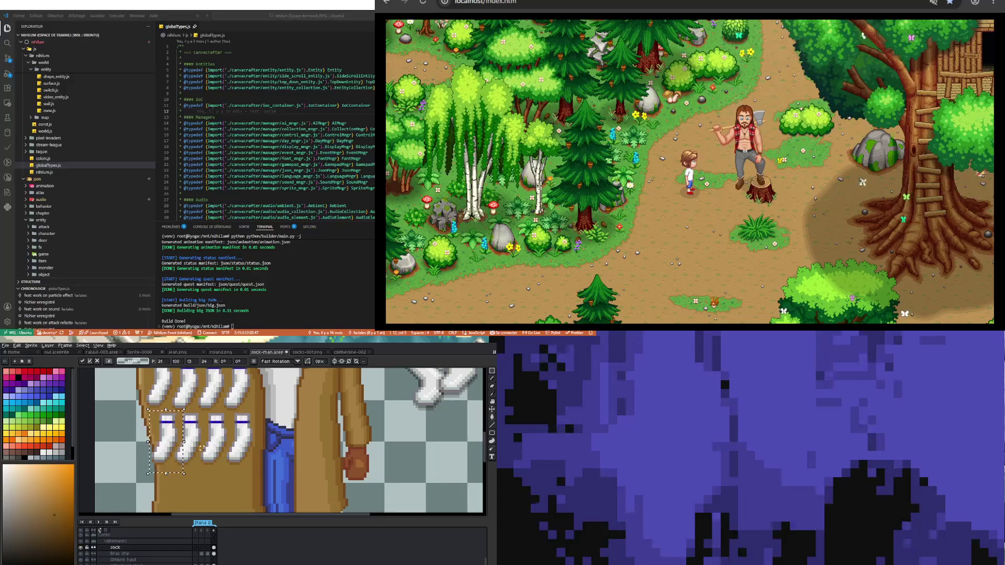
{"action": "key", "text": "ctrl+z"}
{"action": "key", "text": "ctrl+z"}
{"action": "key", "text": "ctrl+z"}
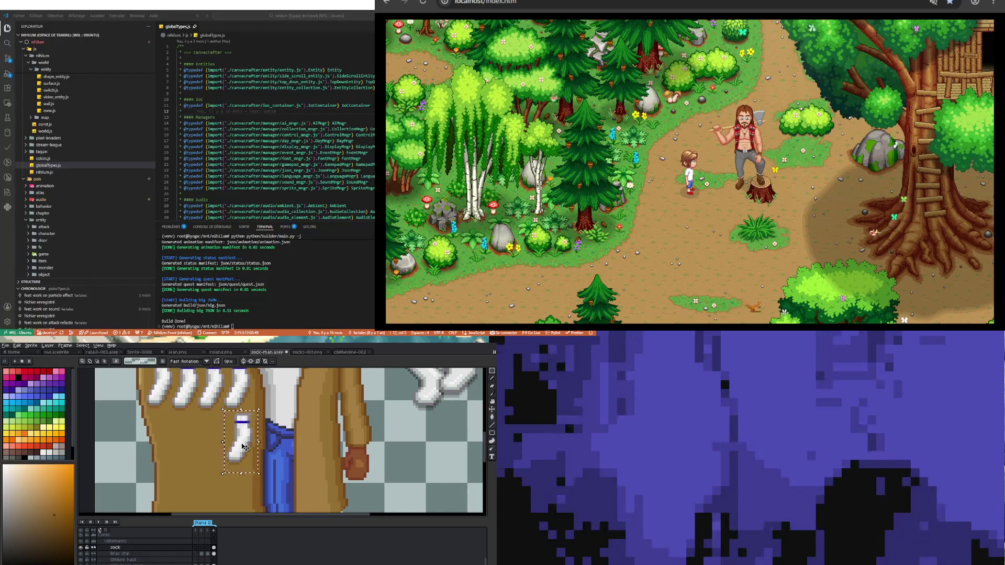
{"action": "left_click_drag", "start_coordinate": [246, 448], "coordinate": [178, 444]}
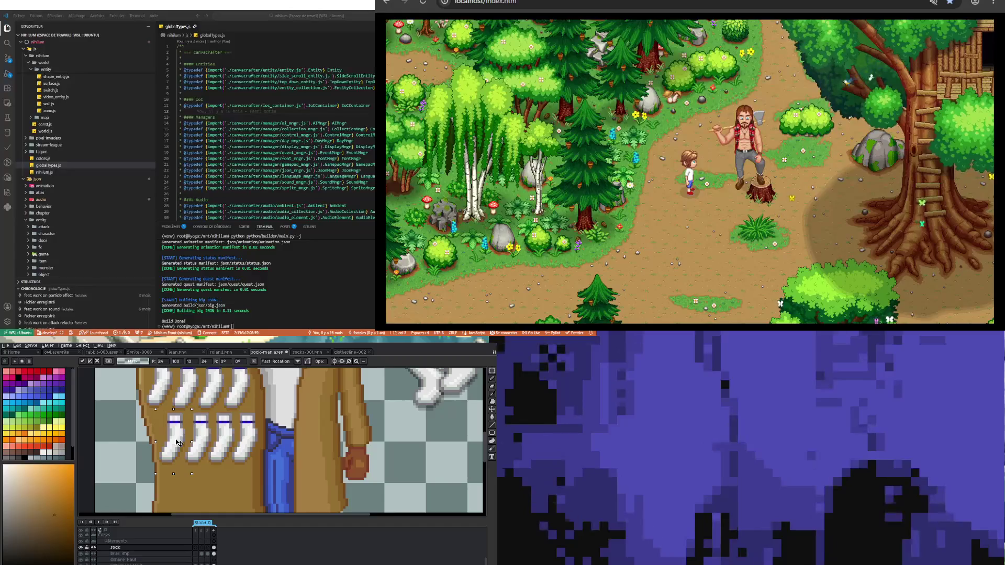
{"action": "scroll", "coordinate": [179, 443], "scroll_direction": "down", "scroll_amount": 4}
{"action": "scroll", "coordinate": [189, 474], "scroll_direction": "up", "scroll_amount": 2}
{"action": "scroll", "coordinate": [189, 475], "scroll_direction": "up", "scroll_amount": 2}
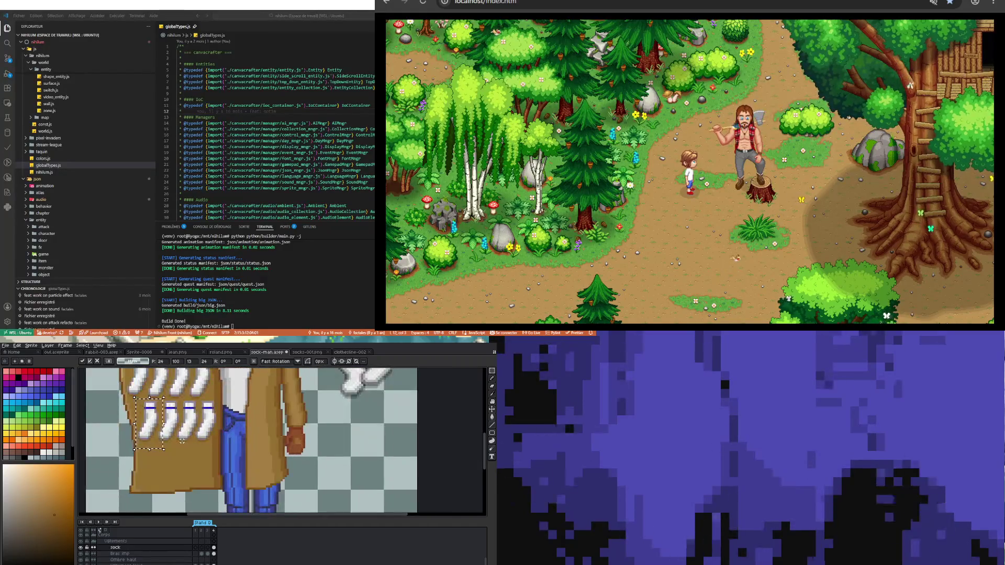
Copy socks down into a new lining row, ten pixels apart, and commit with Ctrl+D
{"action": "left_click_drag", "start_coordinate": [154, 430], "coordinate": [211, 475], "text": "ctrl"}
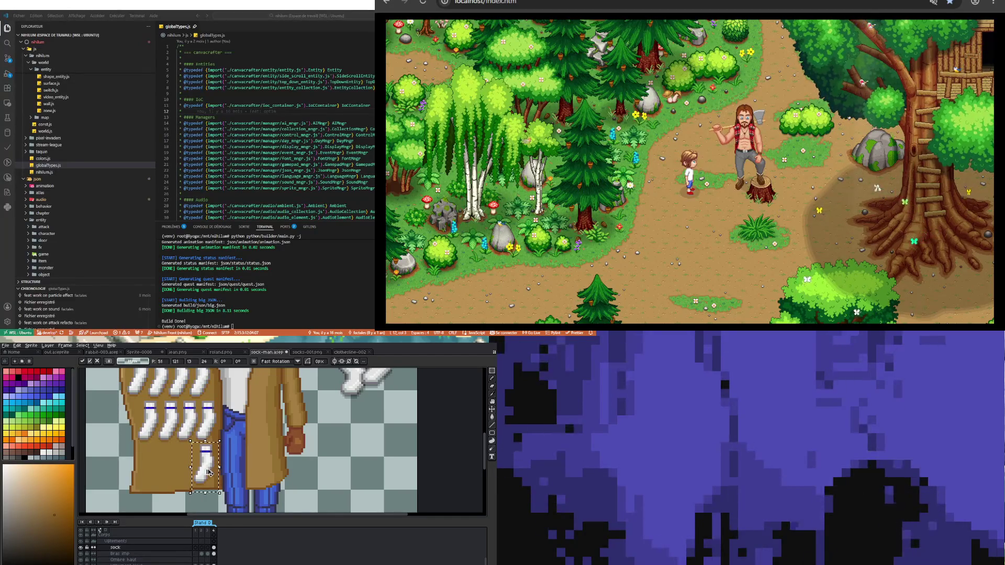
{"action": "left_click_drag", "start_coordinate": [211, 476], "coordinate": [152, 474], "text": "ctrl"}
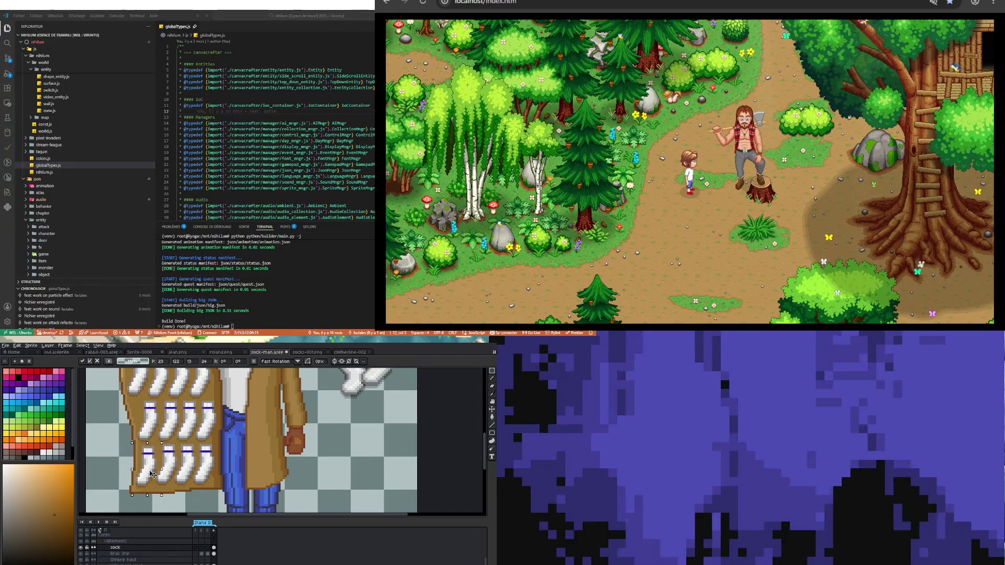
{"action": "scroll", "coordinate": [167, 455], "scroll_direction": "down", "scroll_amount": 2}
{"action": "key", "text": "ctrl+d"}
{"action": "scroll", "coordinate": [188, 439], "scroll_direction": "up", "scroll_amount": 2}
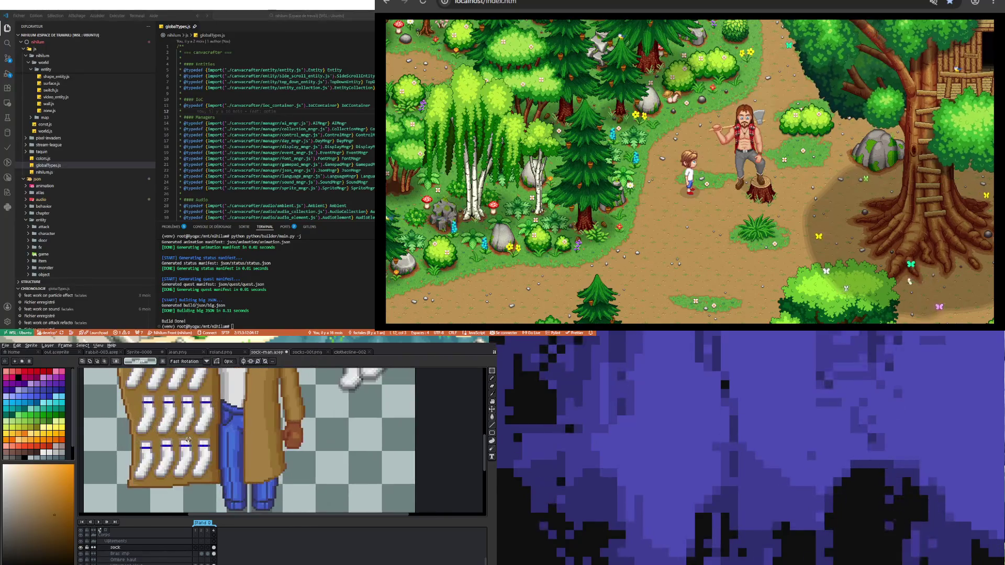
{"action": "scroll", "coordinate": [188, 440], "scroll_direction": "down", "scroll_amount": 1}
{"action": "scroll", "coordinate": [177, 464], "scroll_direction": "down", "scroll_amount": 1}
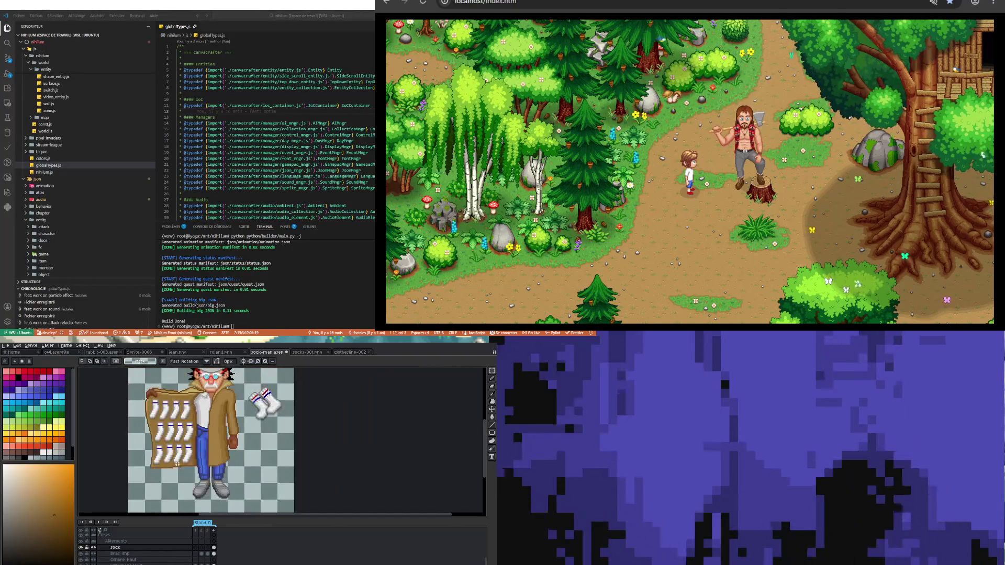
Marquee-select the loose striped sock pair beside the figure and remove it
{"action": "scroll", "coordinate": [177, 464], "scroll_direction": "up", "scroll_amount": 2}
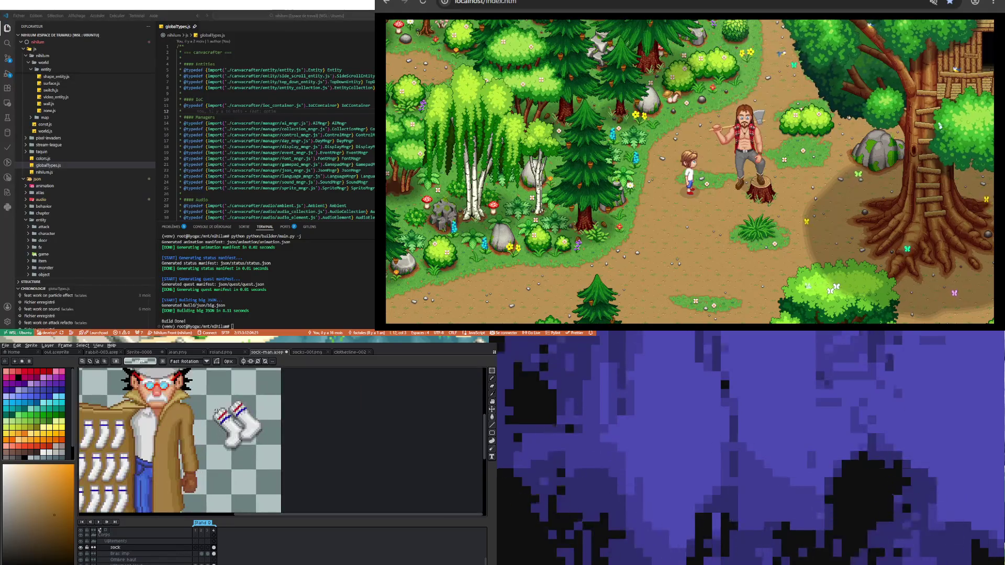
{"action": "left_click_drag", "start_coordinate": [207, 389], "coordinate": [282, 487]}
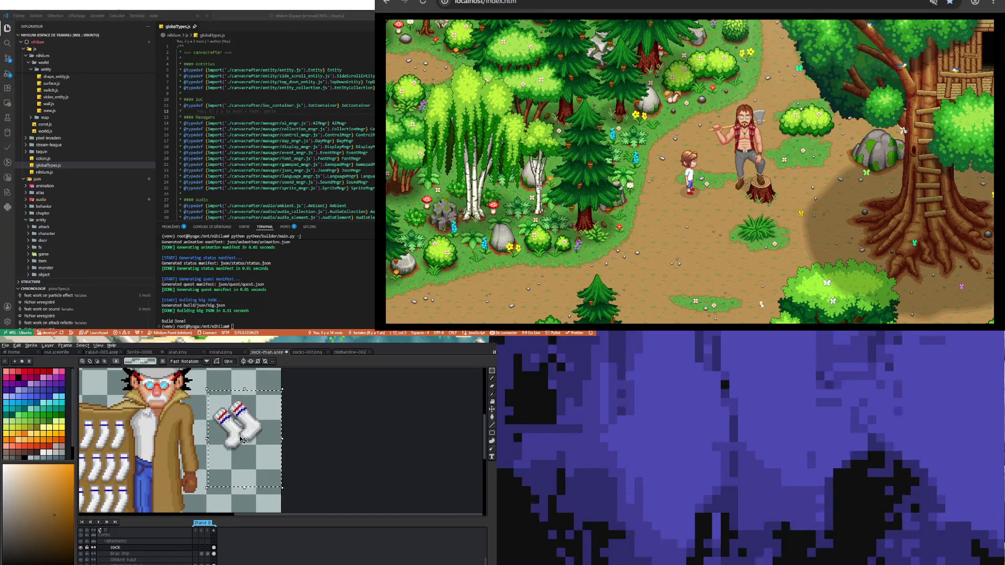
{"action": "scroll", "coordinate": [242, 440], "scroll_direction": "up", "scroll_amount": 2}
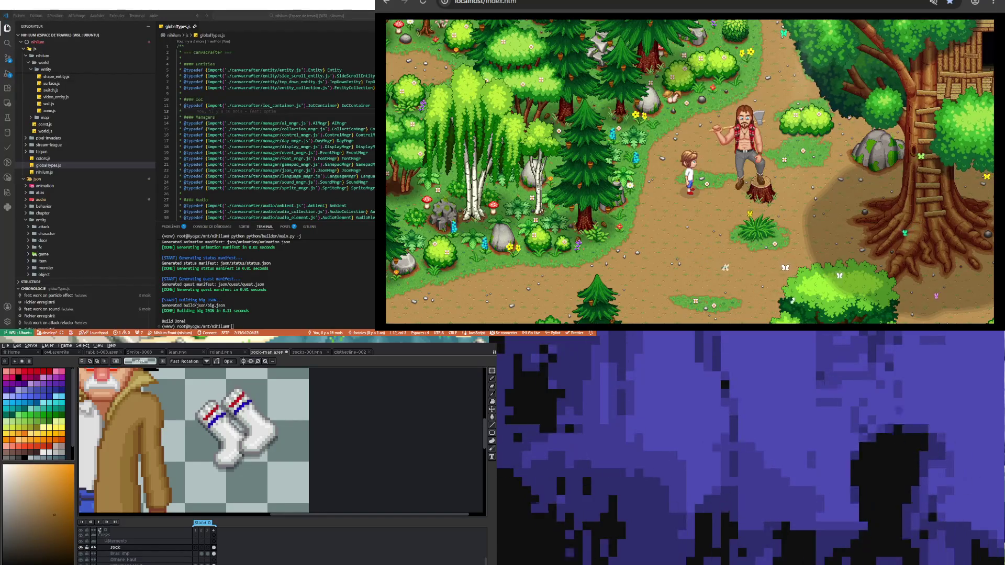
{"action": "scroll", "coordinate": [195, 453], "scroll_direction": "down", "scroll_amount": 1}
{"action": "scroll", "coordinate": [195, 453], "scroll_direction": "down", "scroll_amount": 1}
{"action": "scroll", "coordinate": [195, 453], "scroll_direction": "up", "scroll_amount": 1}
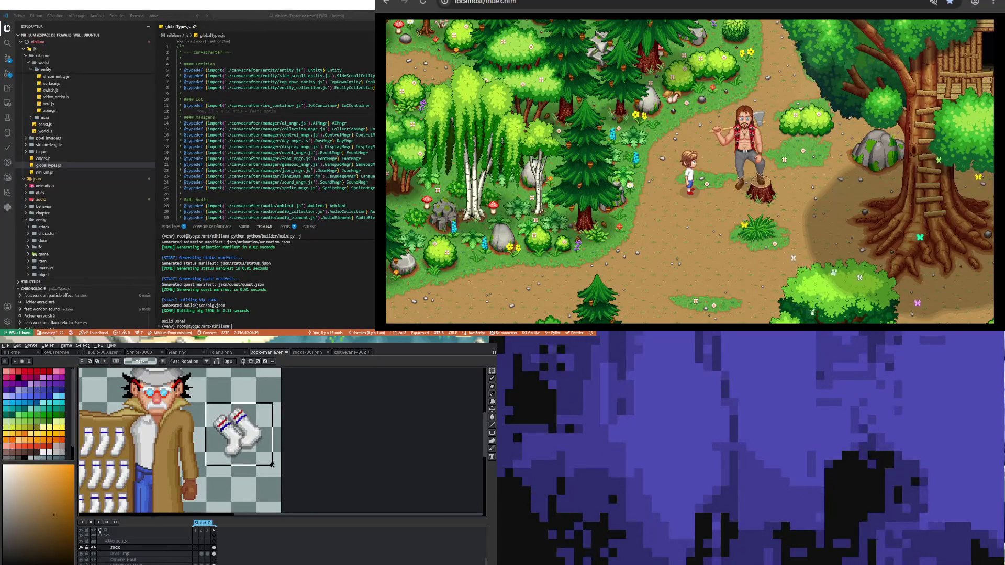
{"action": "scroll", "coordinate": [236, 474], "scroll_direction": "down", "scroll_amount": 2}
{"action": "scroll", "coordinate": [236, 475], "scroll_direction": "up", "scroll_amount": 1}
{"action": "scroll", "coordinate": [236, 474], "scroll_direction": "up", "scroll_amount": 2}
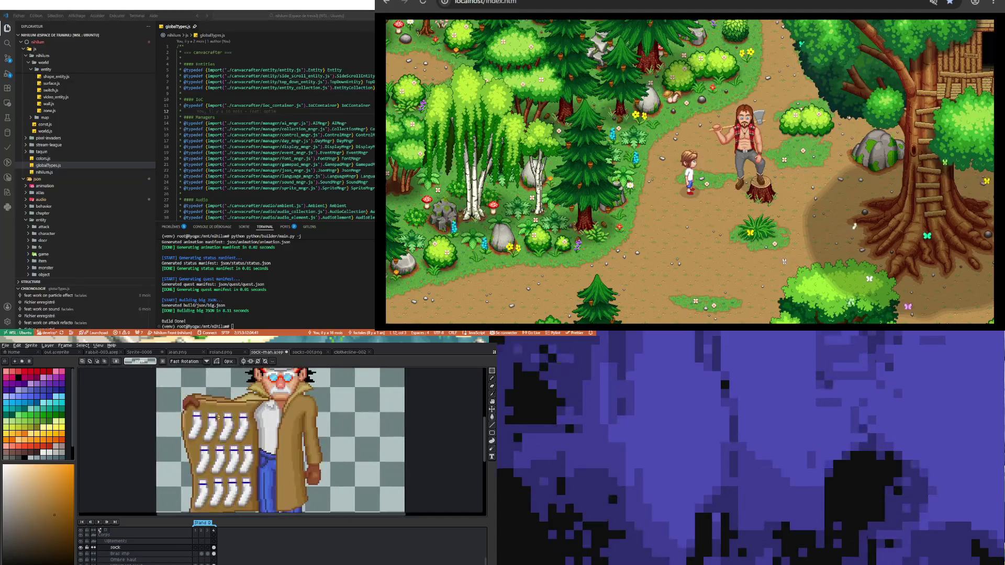
With the Pencil (B), repaint one sock's blue stripe red
{"action": "scroll", "coordinate": [219, 448], "scroll_direction": "down", "scroll_amount": 1}
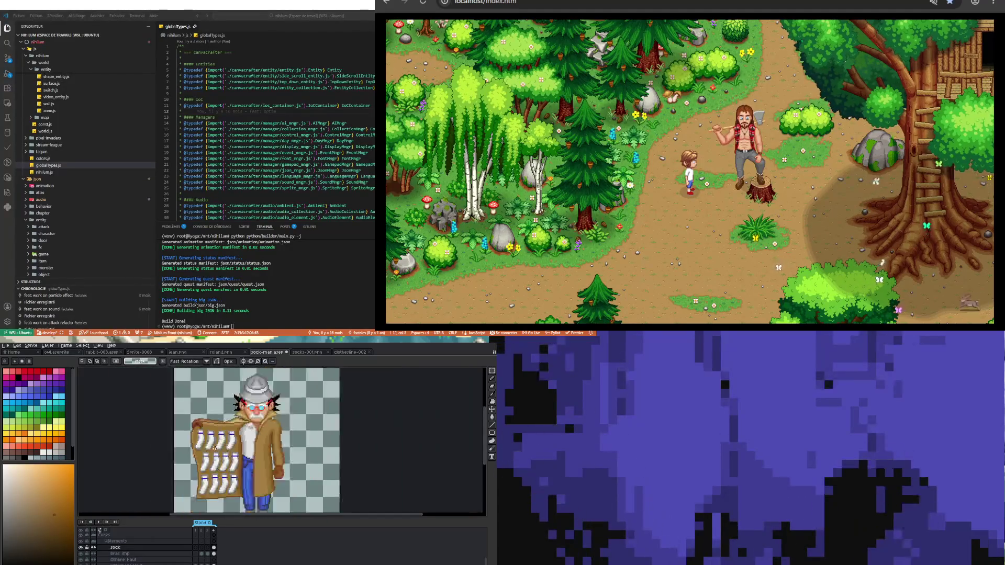
{"action": "scroll", "coordinate": [216, 428], "scroll_direction": "up", "scroll_amount": 1}
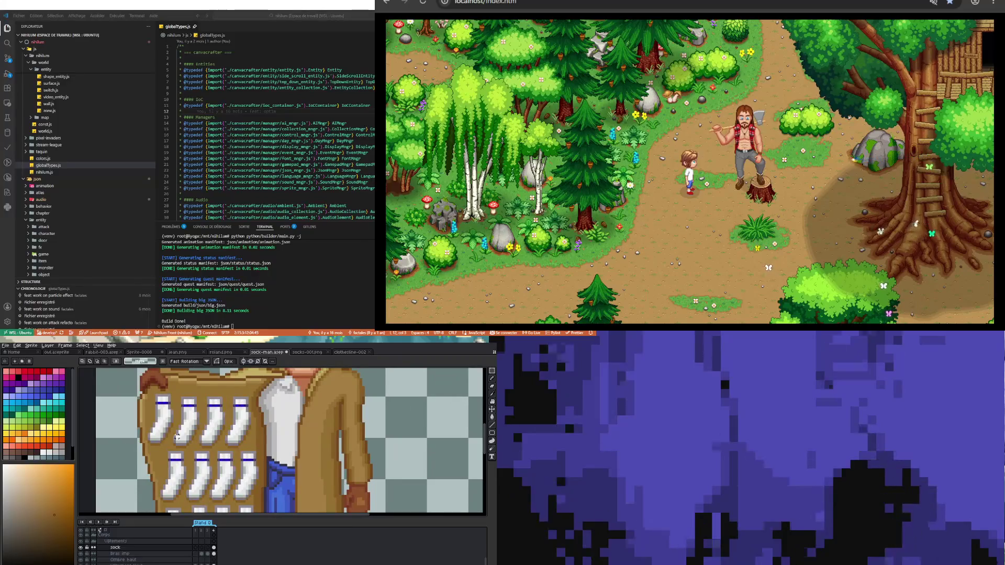
{"action": "scroll", "coordinate": [195, 415], "scroll_direction": "up", "scroll_amount": 1}
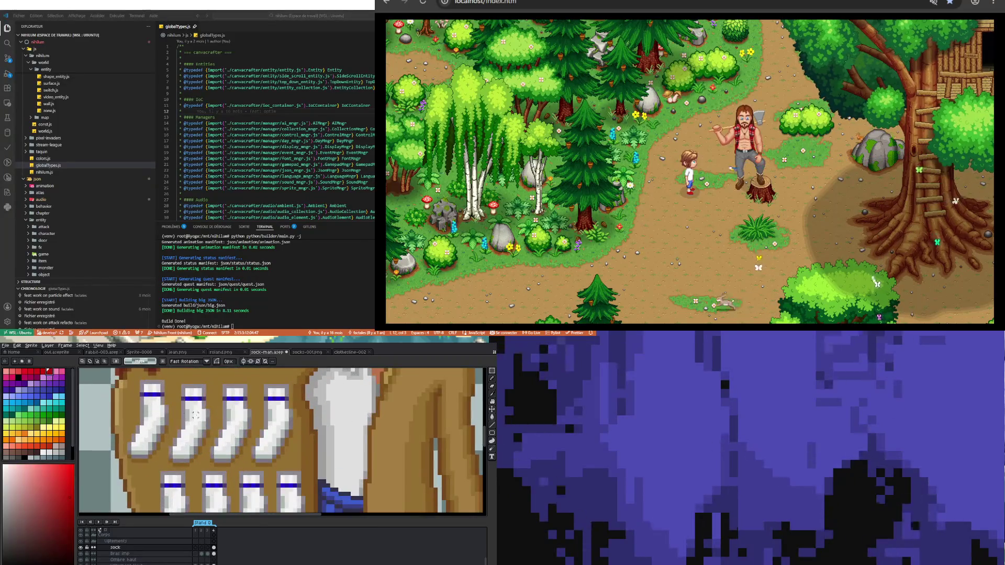
{"action": "key", "text": "b"}
{"action": "scroll", "coordinate": [210, 429], "scroll_direction": "down", "scroll_amount": 1}
{"action": "scroll", "coordinate": [220, 437], "scroll_direction": "up", "scroll_amount": 2}
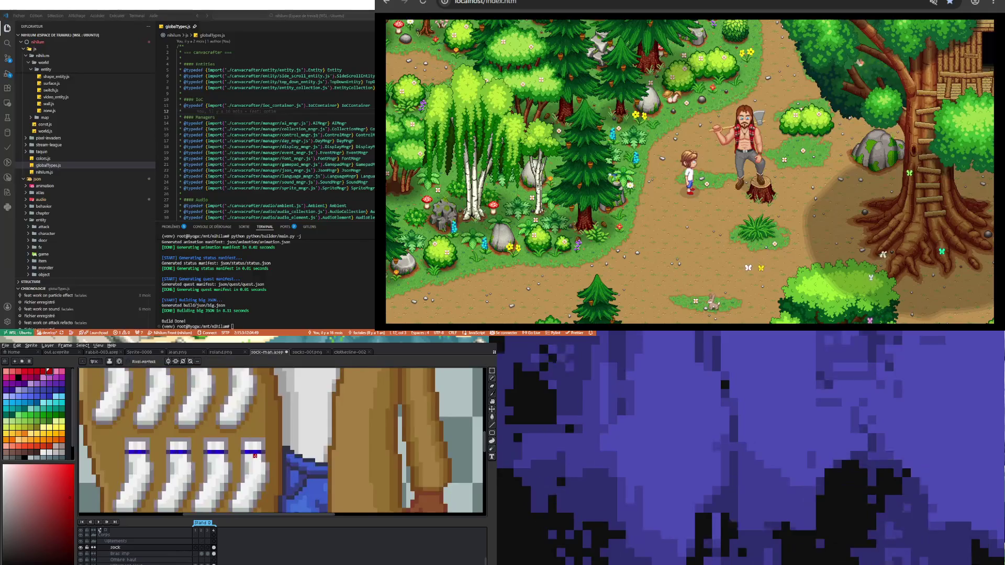
{"action": "scroll", "coordinate": [231, 445], "scroll_direction": "up", "scroll_amount": 1}
{"action": "left_click", "coordinate": [230, 449]}
{"action": "left_click_drag", "start_coordinate": [232, 446], "coordinate": [269, 448]}
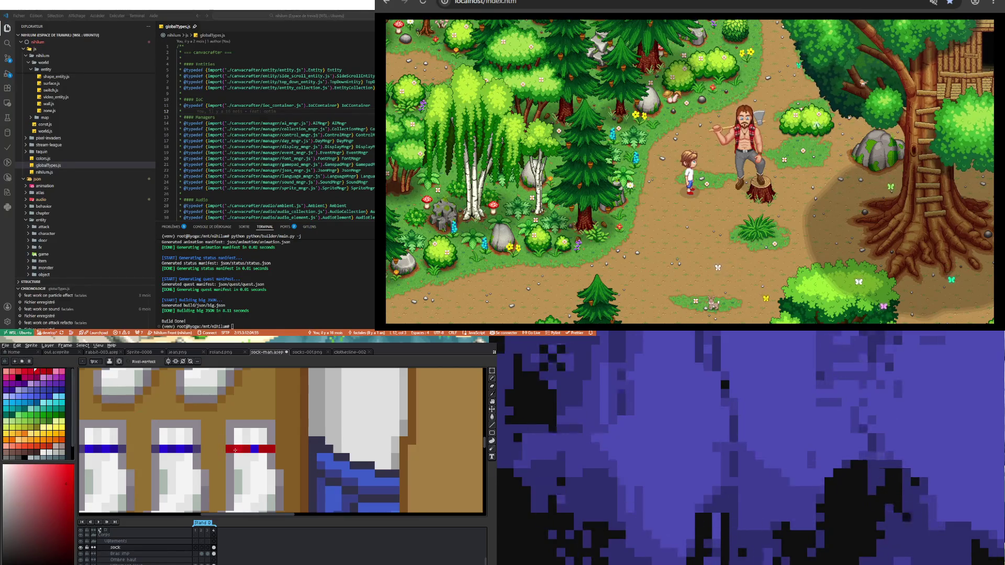
{"action": "scroll", "coordinate": [258, 448], "scroll_direction": "down", "scroll_amount": 2}
{"action": "scroll", "coordinate": [201, 451], "scroll_direction": "up", "scroll_amount": 2}
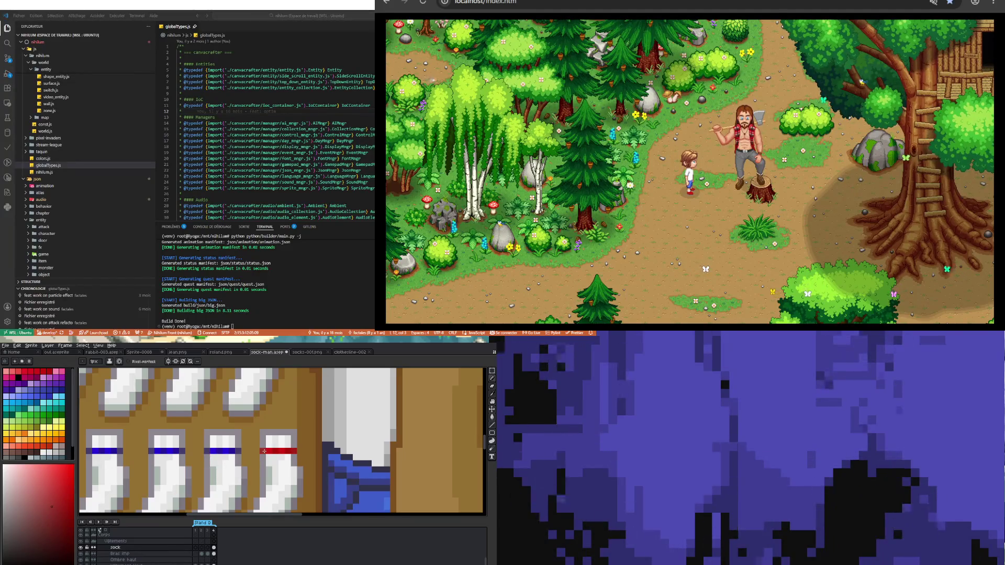
{"action": "scroll", "coordinate": [288, 453], "scroll_direction": "down", "scroll_amount": 3}
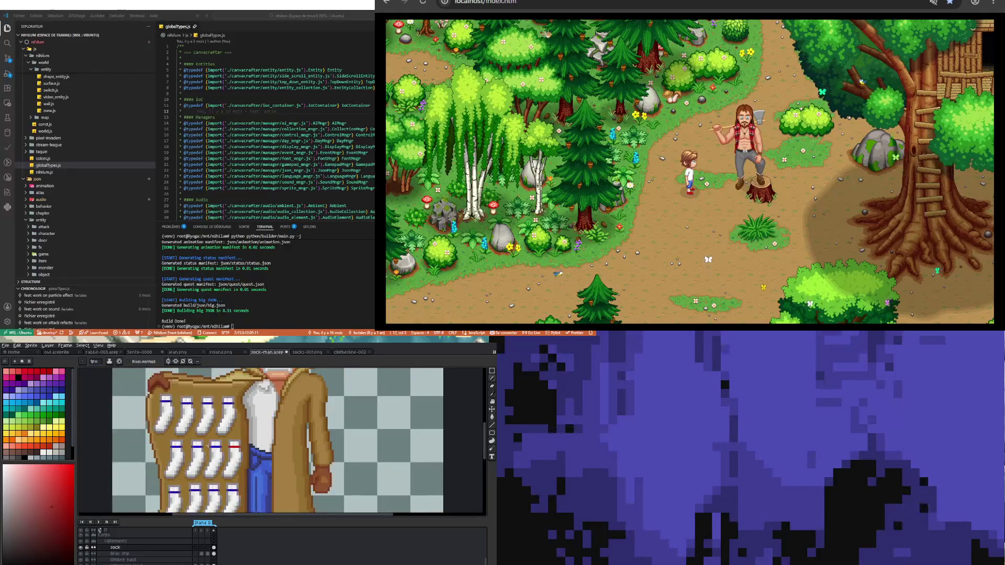
{"action": "scroll", "coordinate": [197, 437], "scroll_direction": "up", "scroll_amount": 2}
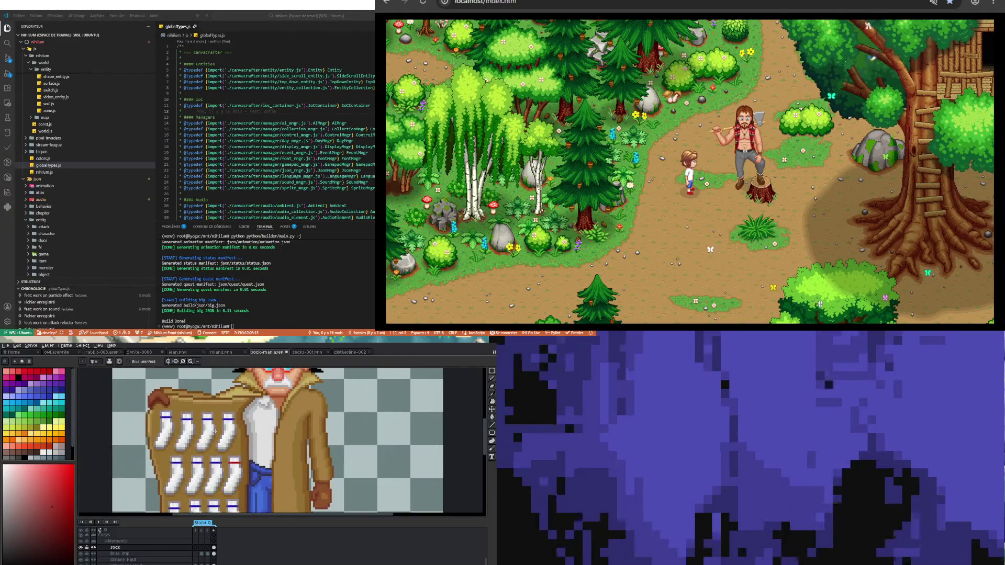
{"action": "scroll", "coordinate": [197, 437], "scroll_direction": "up", "scroll_amount": 2}
{"action": "scroll", "coordinate": [161, 454], "scroll_direction": "down", "scroll_amount": 2}
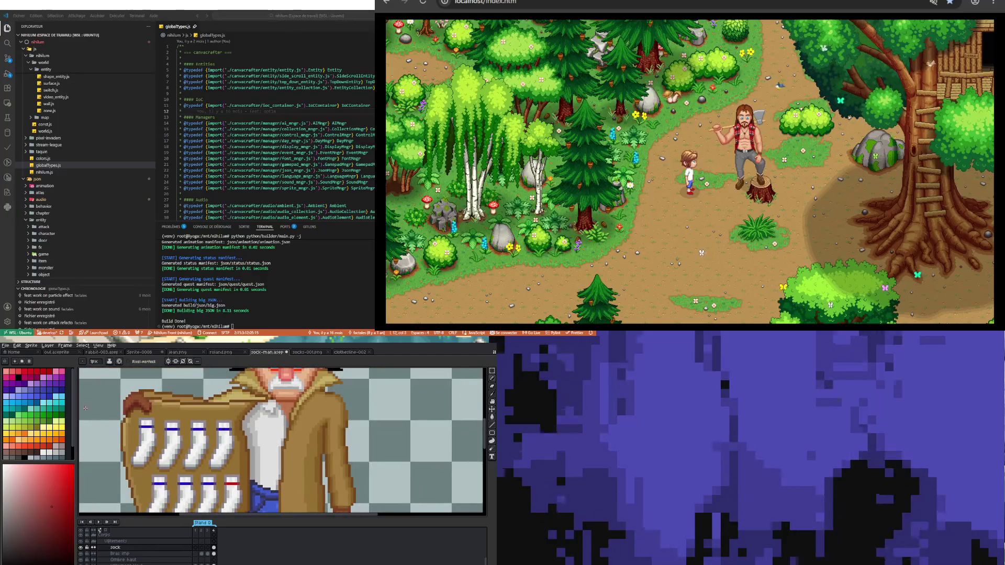
Choose pink from the palette as the drawing colour
{"action": "left_click", "coordinate": [57, 371]}
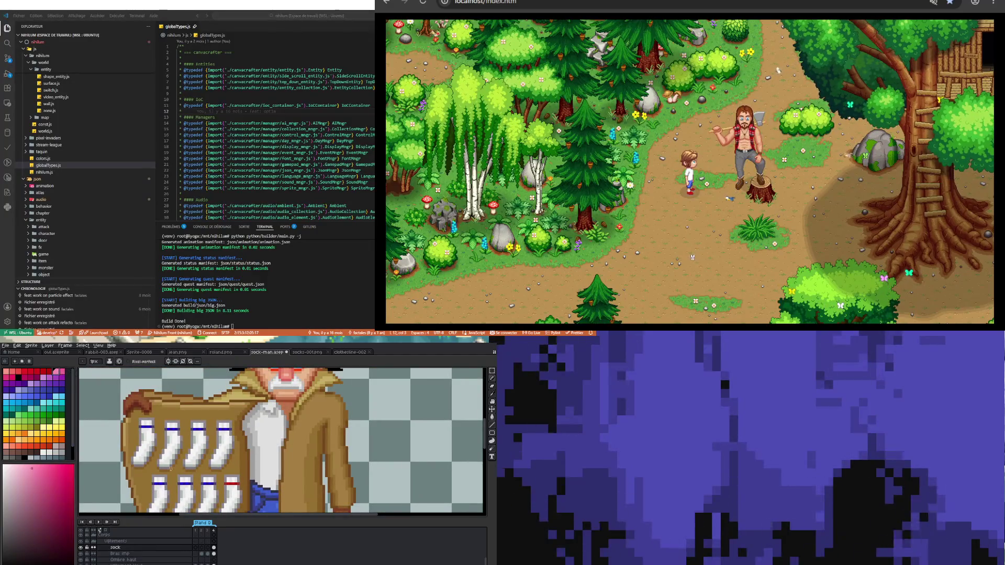
{"action": "scroll", "coordinate": [184, 446], "scroll_direction": "up", "scroll_amount": 2}
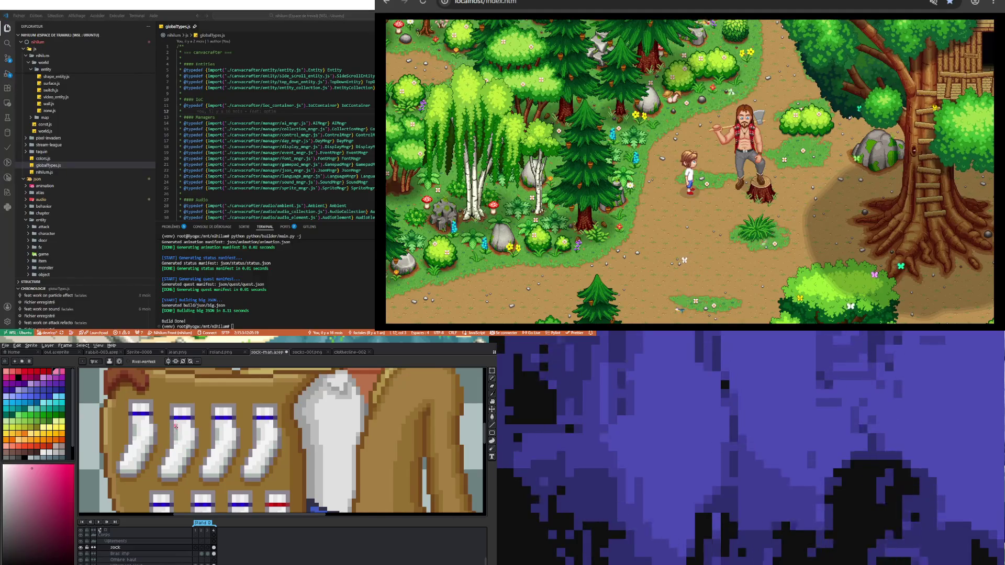
{"action": "scroll", "coordinate": [226, 454], "scroll_direction": "down", "scroll_amount": 2}
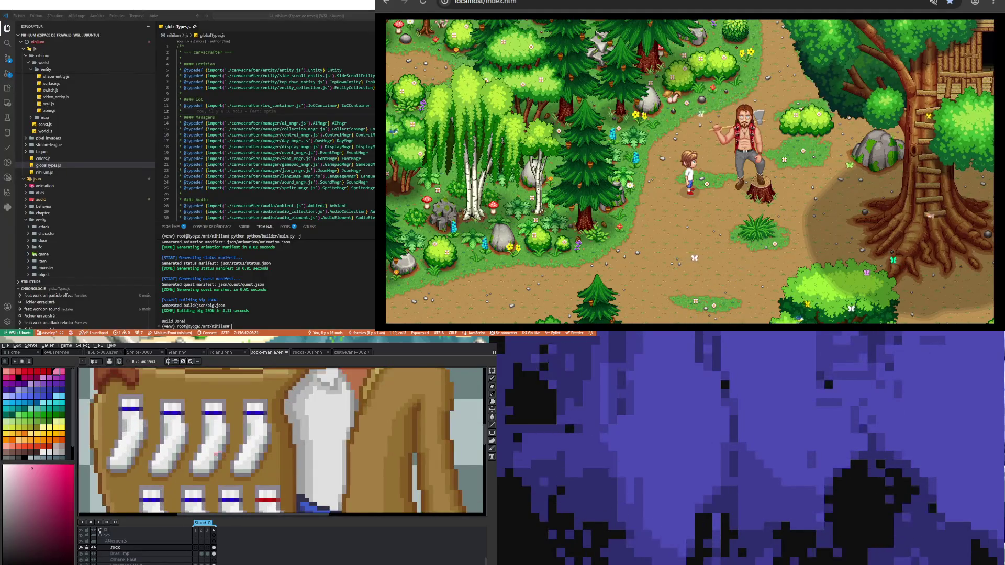
{"action": "scroll", "coordinate": [196, 465], "scroll_direction": "up", "scroll_amount": 3}
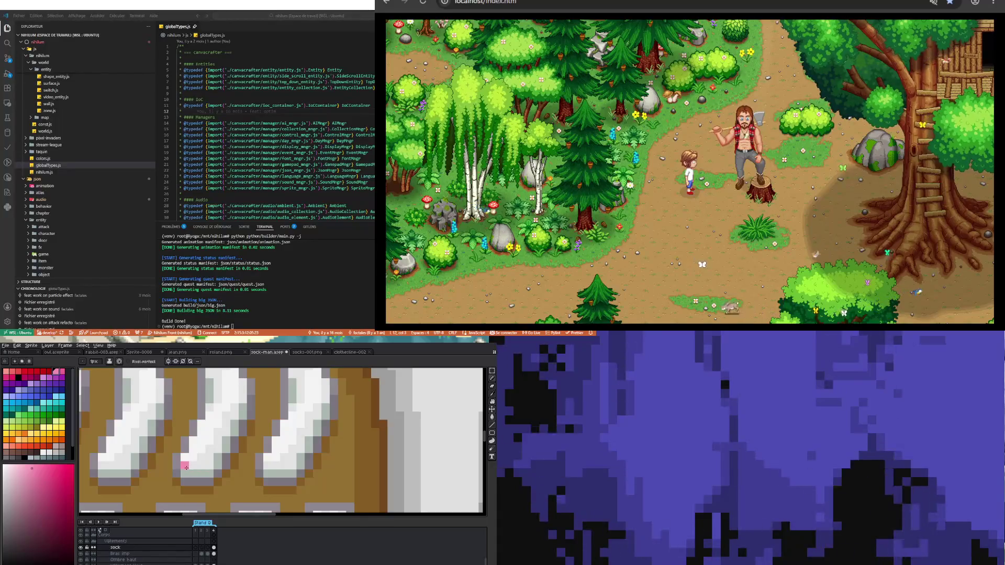
Paint the middle sock pink and shade its left and right edges darker pink
{"action": "mouse_move", "coordinate": [183, 466]}
{"action": "left_mouse_down"}
{"action": "mouse_move", "coordinate": [211, 464]}
{"action": "mouse_move", "coordinate": [236, 415]}
{"action": "left_mouse_up"}
{"action": "scroll", "coordinate": [235, 408], "scroll_direction": "down", "scroll_amount": 3}
{"action": "scroll", "coordinate": [223, 427], "scroll_direction": "up", "scroll_amount": 1}
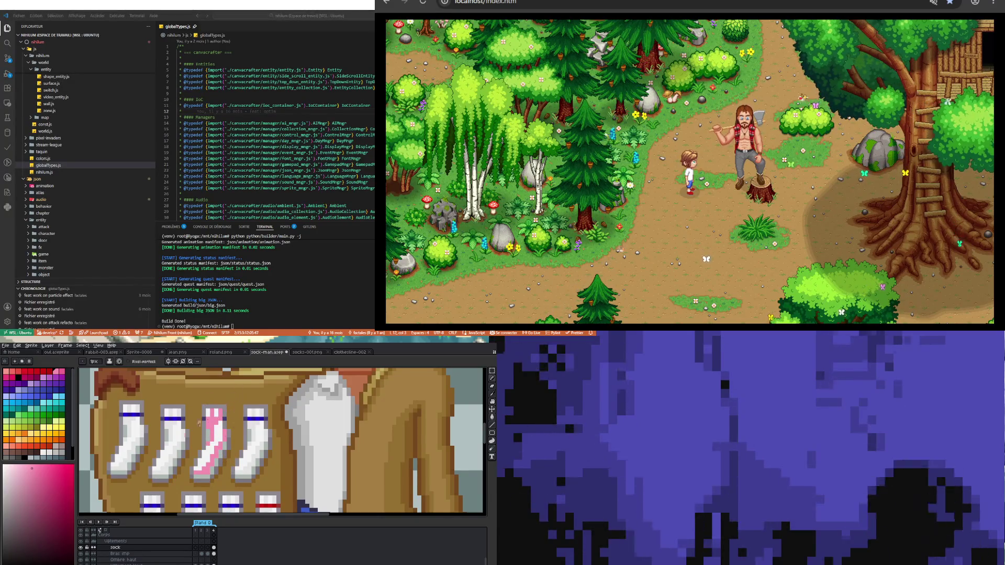
{"action": "left_click", "coordinate": [62, 372]}
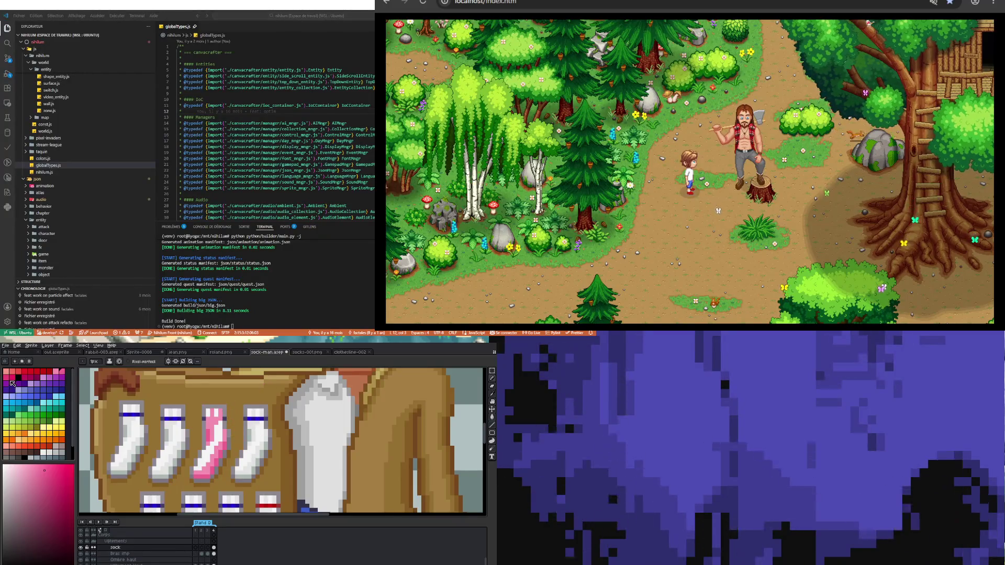
{"action": "left_click_drag", "start_coordinate": [206, 444], "coordinate": [203, 426]}
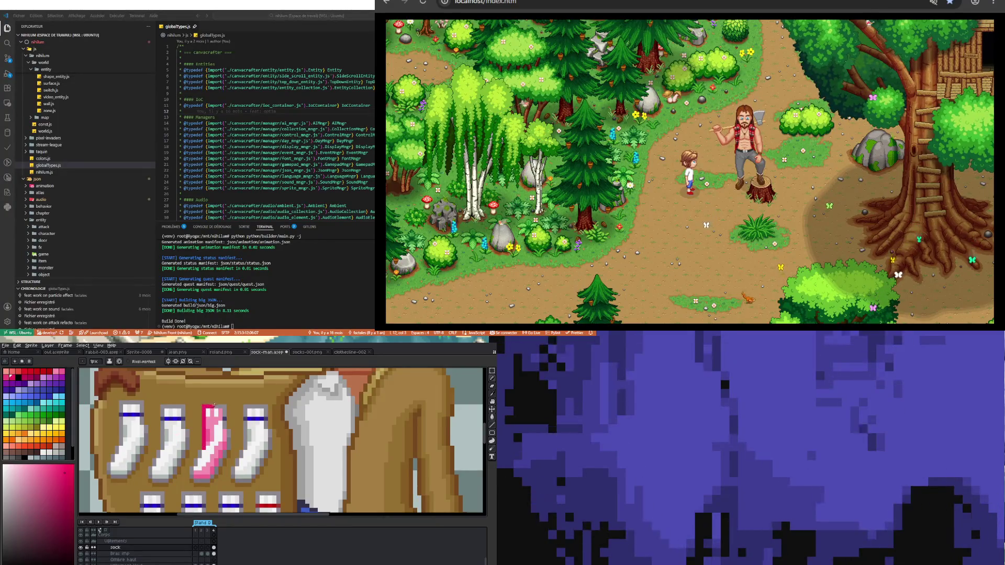
{"action": "left_click_drag", "start_coordinate": [229, 429], "coordinate": [229, 447]}
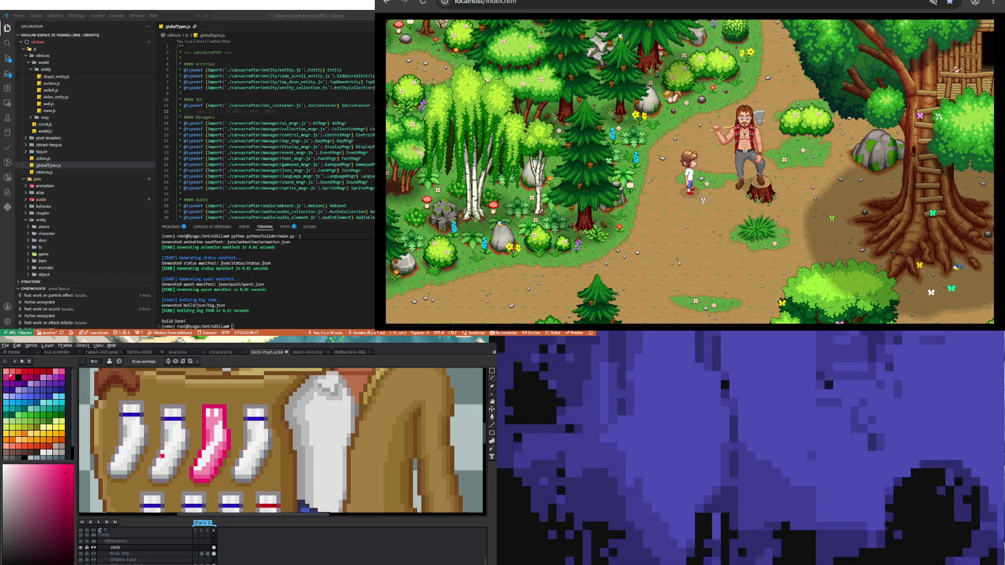
Pick dark red, sample the grey and pink sock colours, then choose pink again
{"action": "left_click", "coordinate": [28, 375]}
{"action": "left_click", "coordinate": [137, 423]}
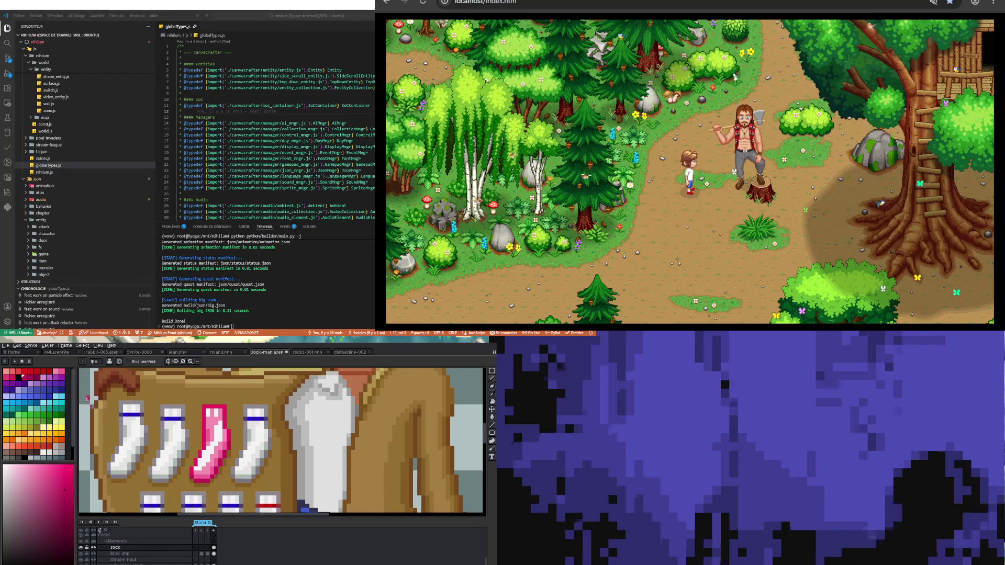
{"action": "left_click", "coordinate": [175, 441], "text": "alt"}
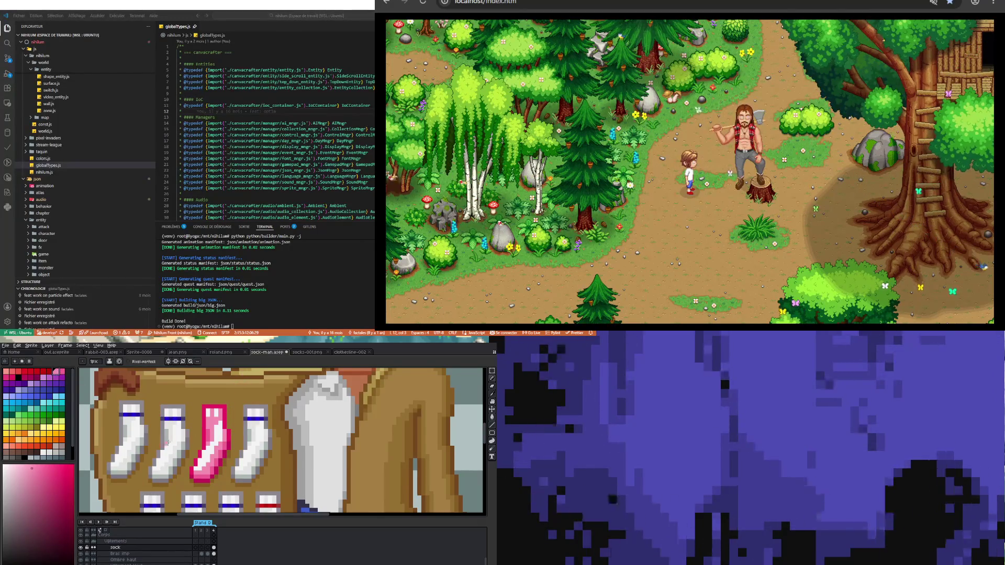
{"action": "left_click", "coordinate": [216, 438], "text": "alt"}
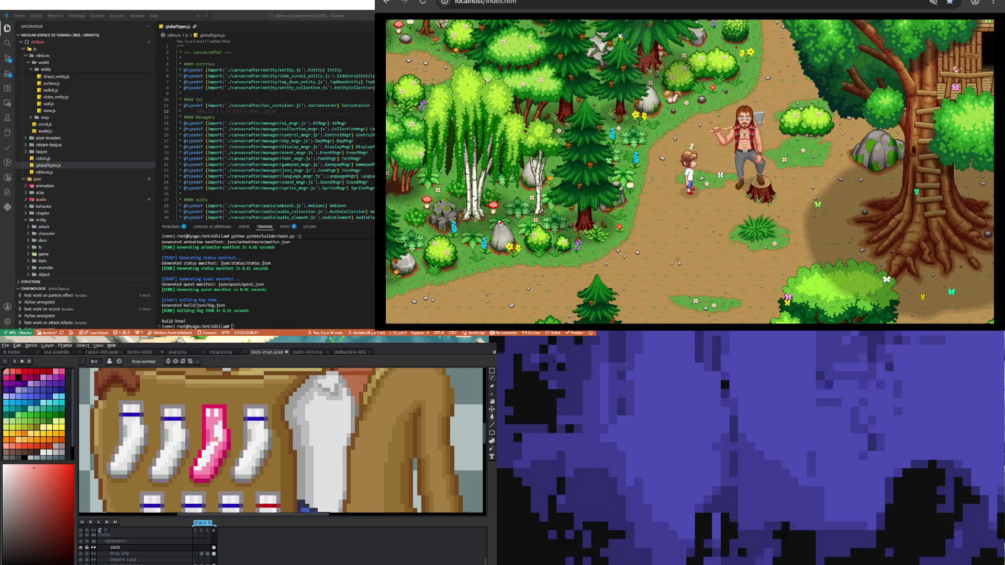
{"action": "left_click", "coordinate": [58, 373]}
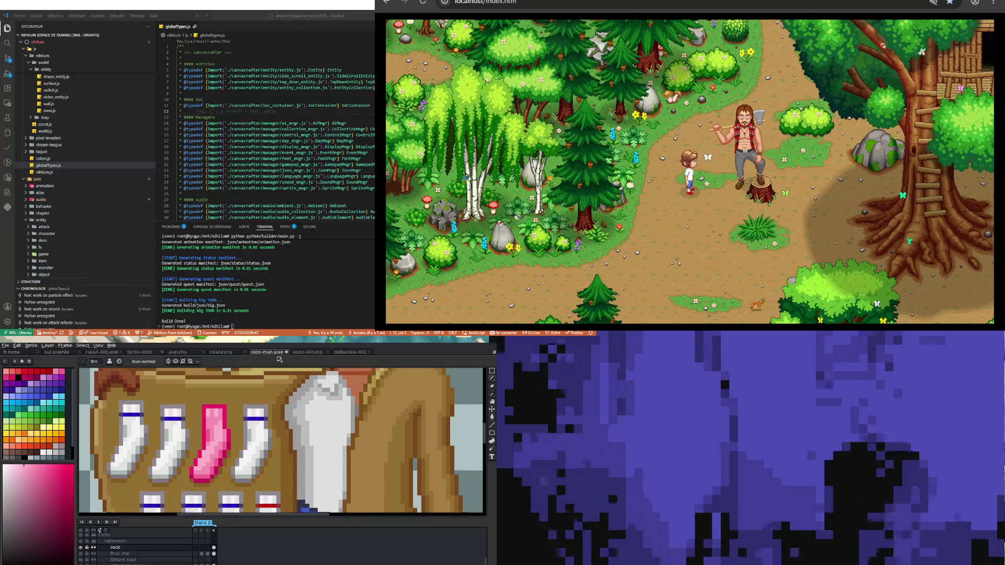
Sample a colour with the eyedropper, then return to the Pencil (B)
{"action": "scroll", "coordinate": [232, 406], "scroll_direction": "down", "scroll_amount": 3}
{"action": "scroll", "coordinate": [230, 434], "scroll_direction": "up", "scroll_amount": 2}
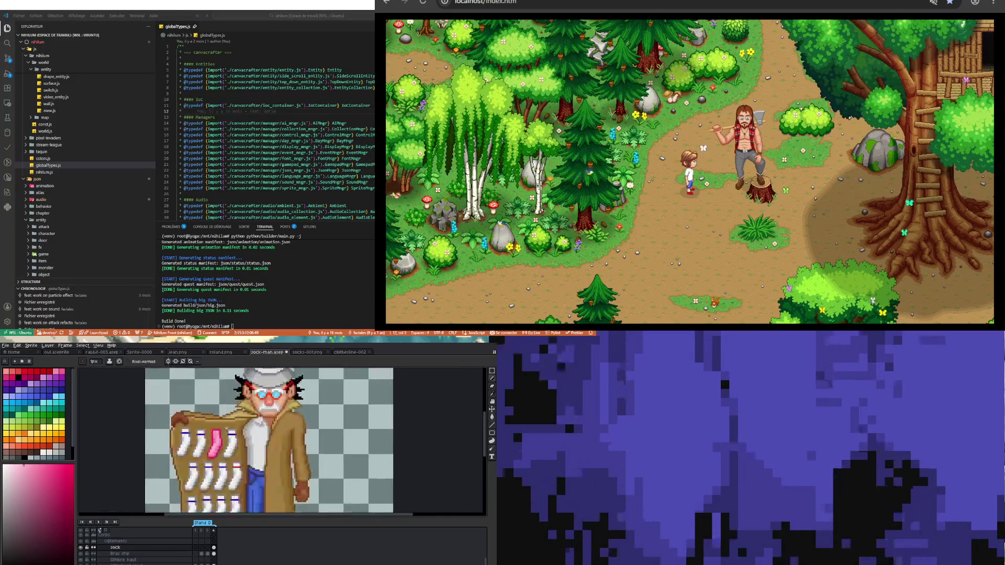
{"action": "scroll", "coordinate": [231, 439], "scroll_direction": "up", "scroll_amount": 2}
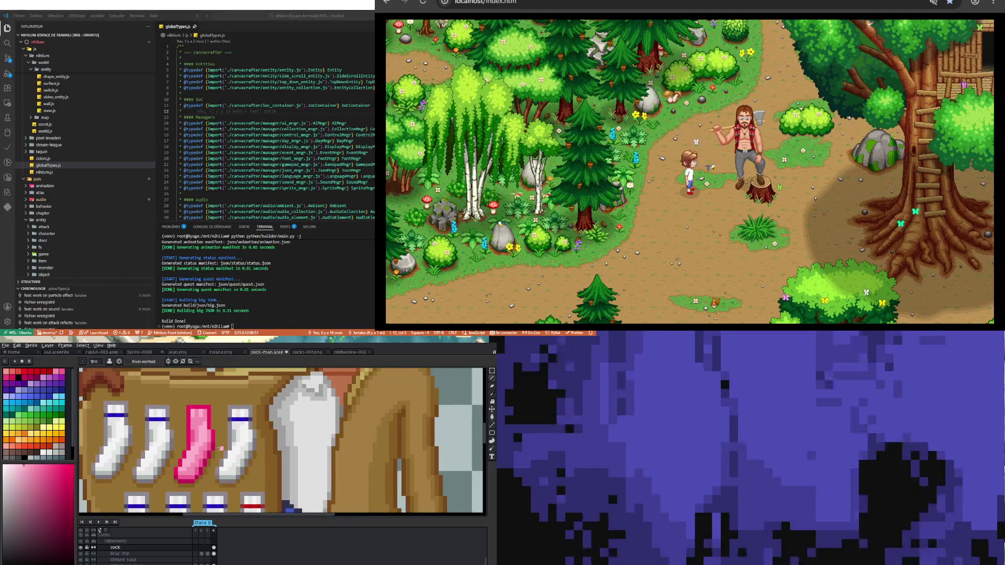
{"action": "left_click", "coordinate": [493, 395]}
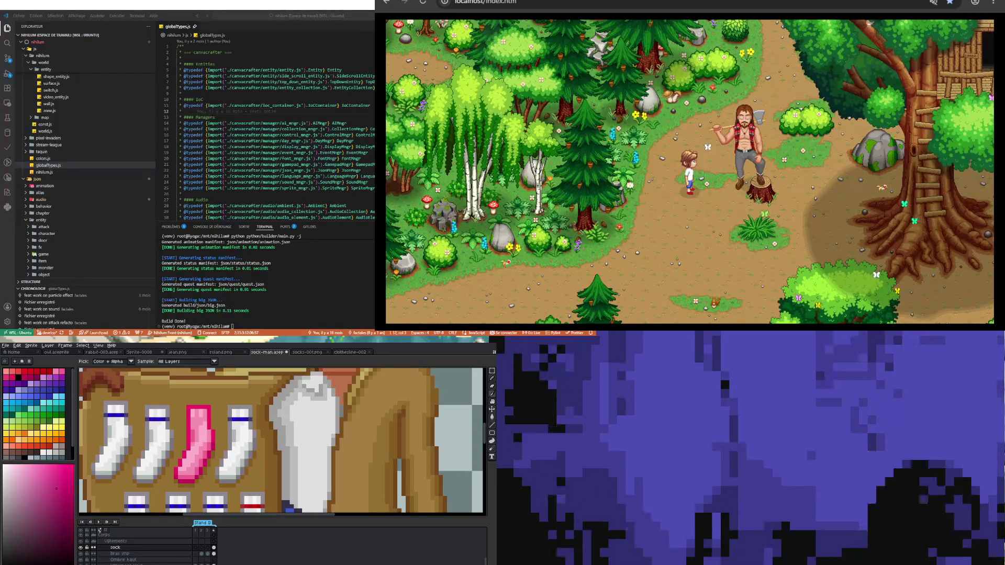
{"action": "key", "text": "b"}
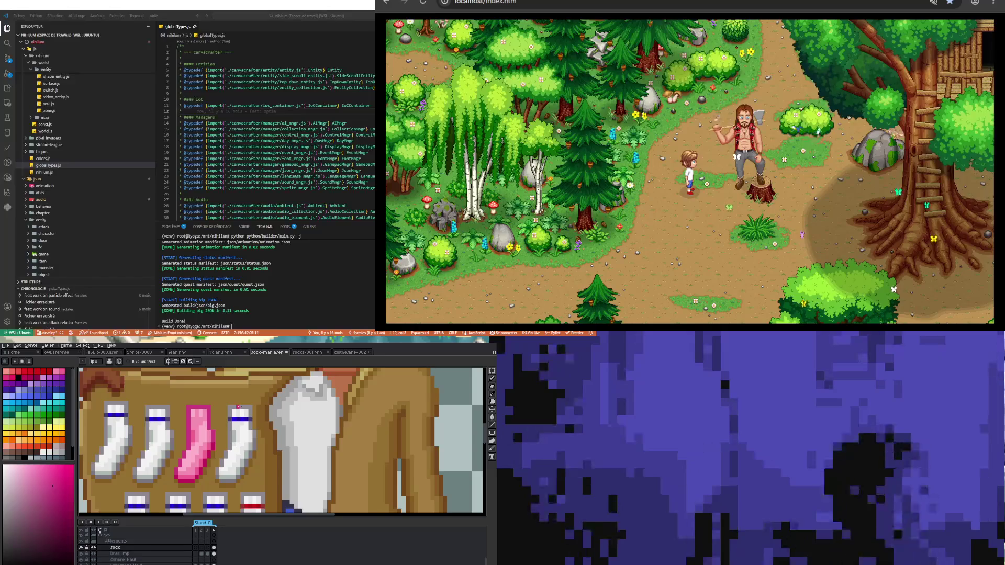
Zoom out to the whole sprite, play its animation, then stop it
{"action": "scroll", "coordinate": [193, 470], "scroll_direction": "down", "scroll_amount": 4}
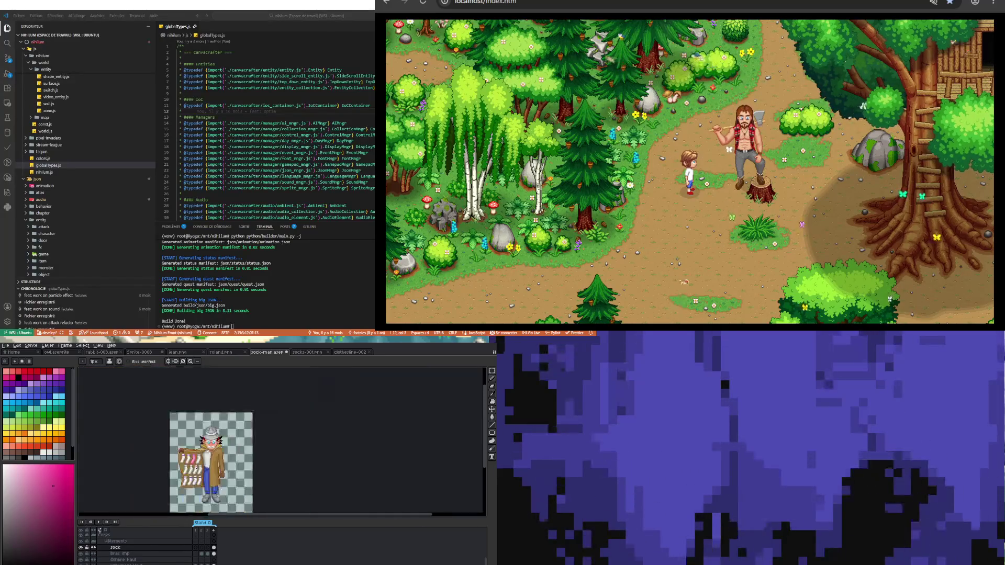
{"action": "scroll", "coordinate": [193, 470], "scroll_direction": "up", "scroll_amount": 1}
{"action": "scroll", "coordinate": [193, 470], "scroll_direction": "up", "scroll_amount": 2}
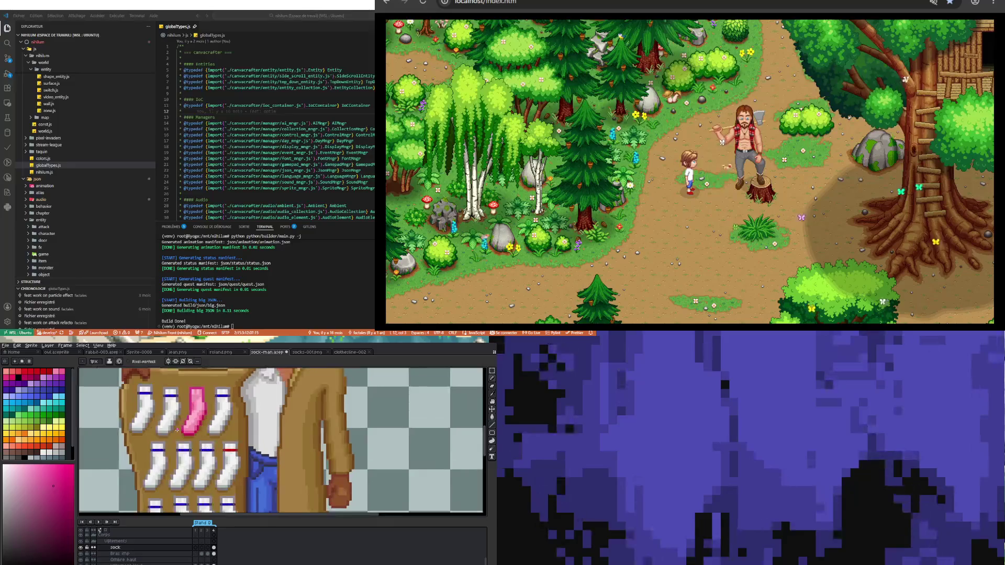
{"action": "scroll", "coordinate": [183, 443], "scroll_direction": "down", "scroll_amount": 1}
{"action": "scroll", "coordinate": [184, 443], "scroll_direction": "up", "scroll_amount": 2}
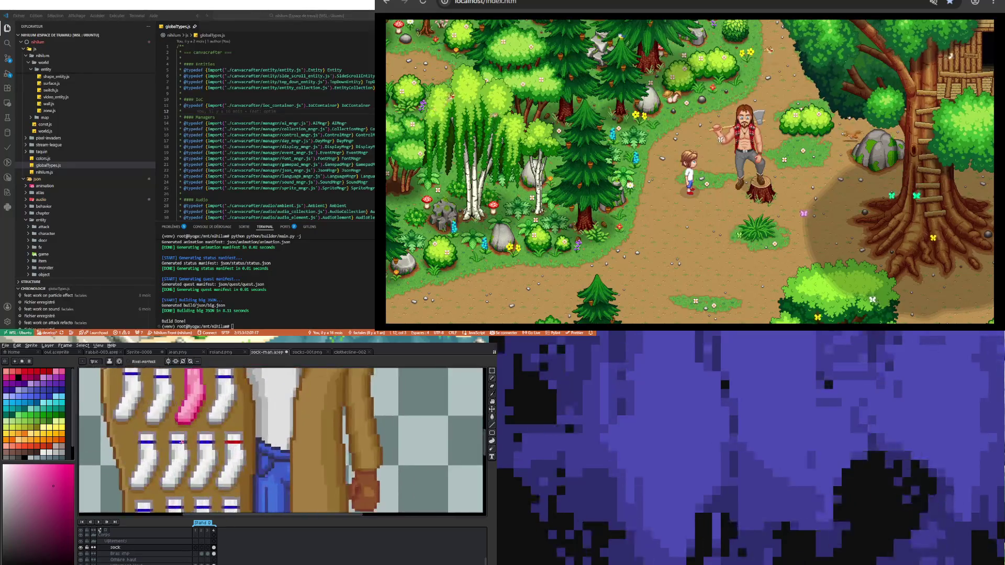
{"action": "scroll", "coordinate": [183, 442], "scroll_direction": "down", "scroll_amount": 2}
{"action": "scroll", "coordinate": [183, 442], "scroll_direction": "up", "scroll_amount": 1}
{"action": "scroll", "coordinate": [183, 442], "scroll_direction": "down", "scroll_amount": 1}
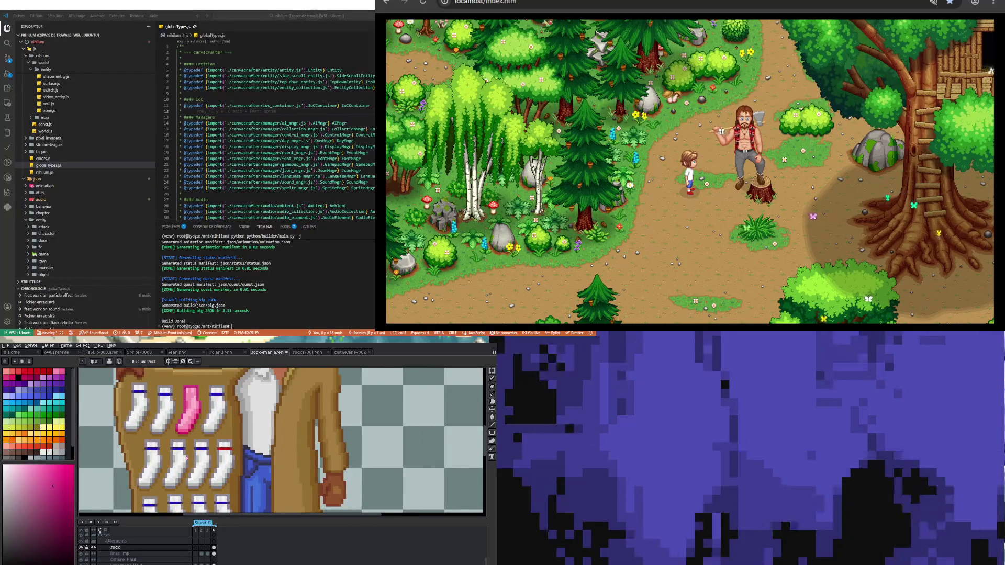
{"action": "scroll", "coordinate": [186, 455], "scroll_direction": "down", "scroll_amount": 1}
{"action": "scroll", "coordinate": [201, 483], "scroll_direction": "up", "scroll_amount": 1}
{"action": "scroll", "coordinate": [200, 479], "scroll_direction": "down", "scroll_amount": 2}
{"action": "scroll", "coordinate": [201, 474], "scroll_direction": "up", "scroll_amount": 2}
{"action": "scroll", "coordinate": [201, 470], "scroll_direction": "down", "scroll_amount": 1}
{"action": "scroll", "coordinate": [201, 472], "scroll_direction": "down", "scroll_amount": 1}
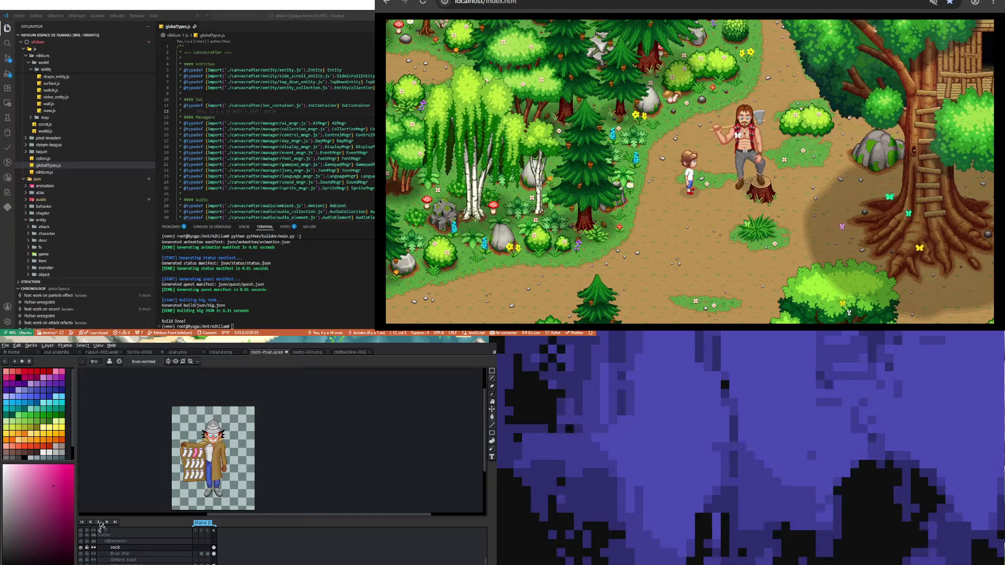
{"action": "left_click", "coordinate": [100, 523]}
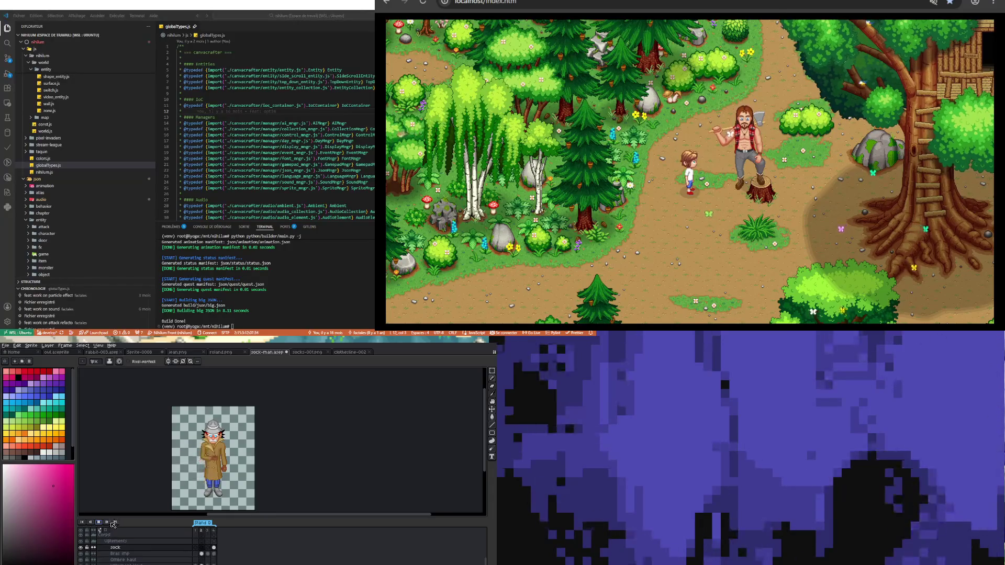
{"action": "left_click", "coordinate": [99, 522]}
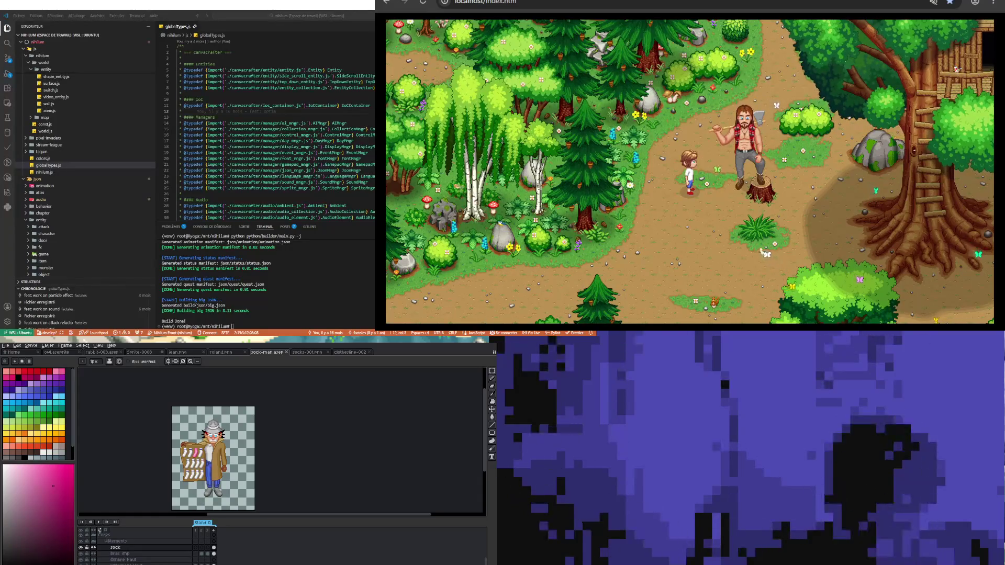
Play the animation and stop it on the sock-rack frame
{"action": "scroll", "coordinate": [231, 440], "scroll_direction": "up", "scroll_amount": 1}
{"action": "scroll", "coordinate": [231, 440], "scroll_direction": "down", "scroll_amount": 1}
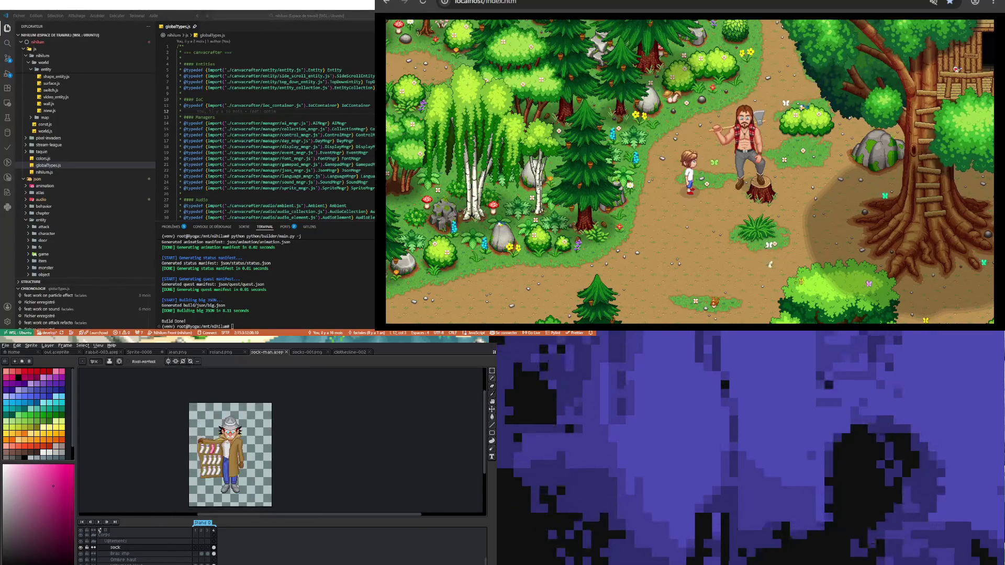
{"action": "scroll", "coordinate": [230, 440], "scroll_direction": "up", "scroll_amount": 1}
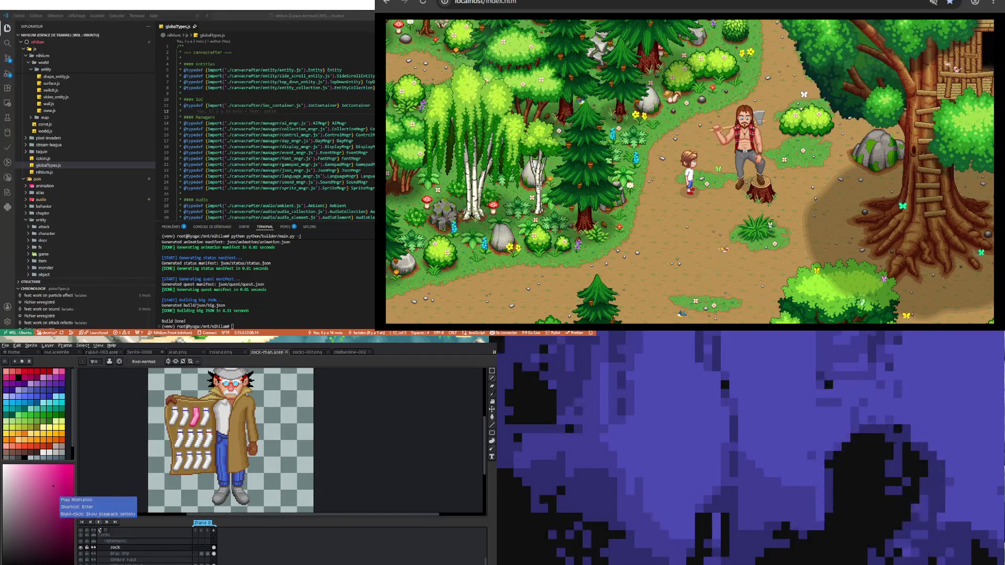
{"action": "left_click", "coordinate": [101, 524]}
{"action": "scroll", "coordinate": [154, 445], "scroll_direction": "down", "scroll_amount": 1}
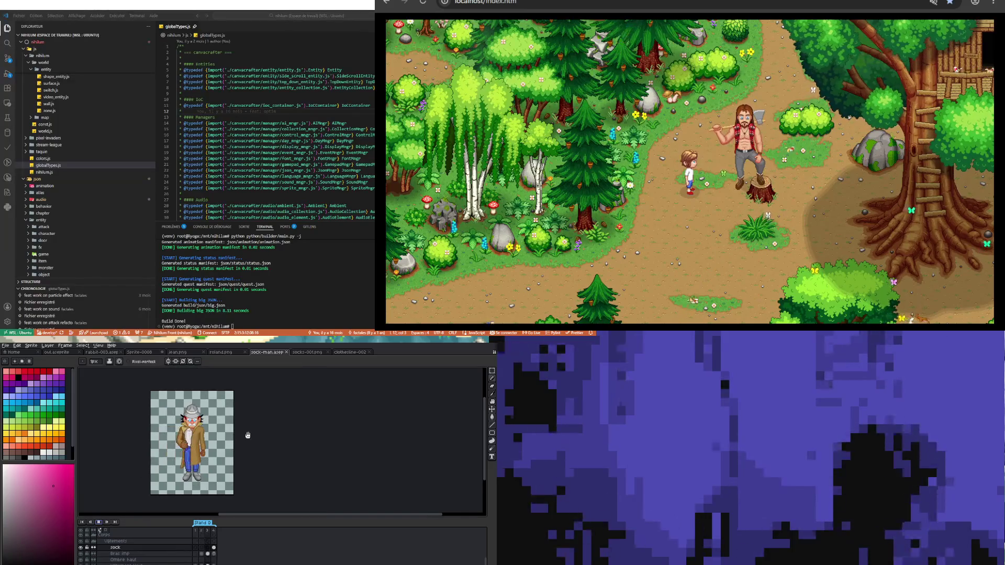
{"action": "left_click", "coordinate": [102, 524]}
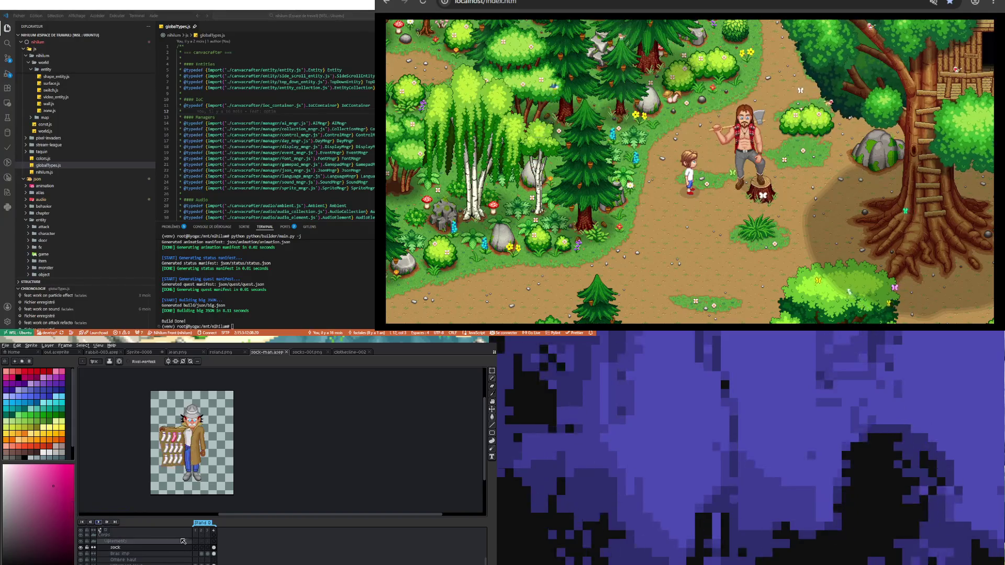
Step through frames 1, 2 and 3 of the sock layer, ending on frame 2
{"action": "left_click", "coordinate": [198, 548]}
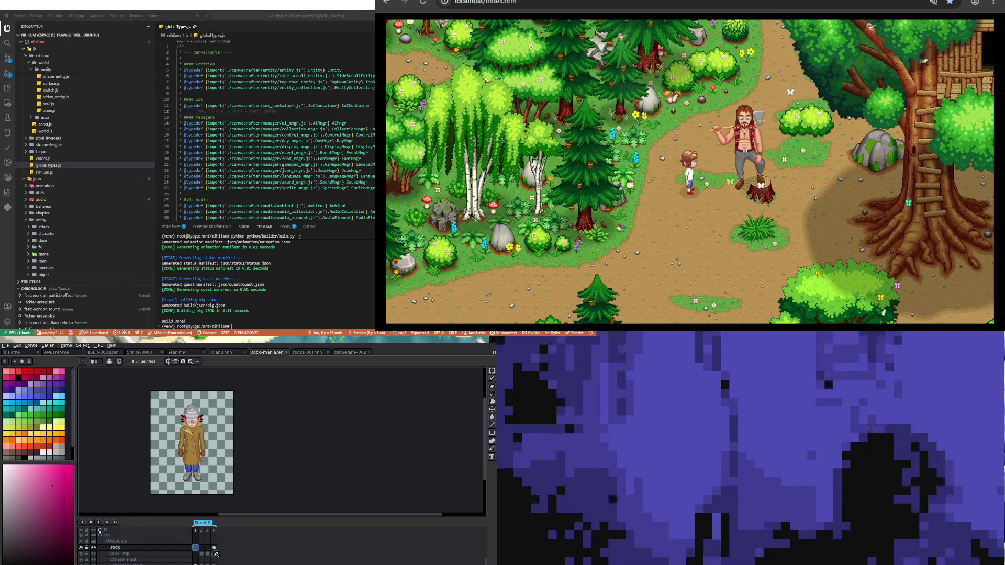
{"action": "left_click", "coordinate": [201, 549]}
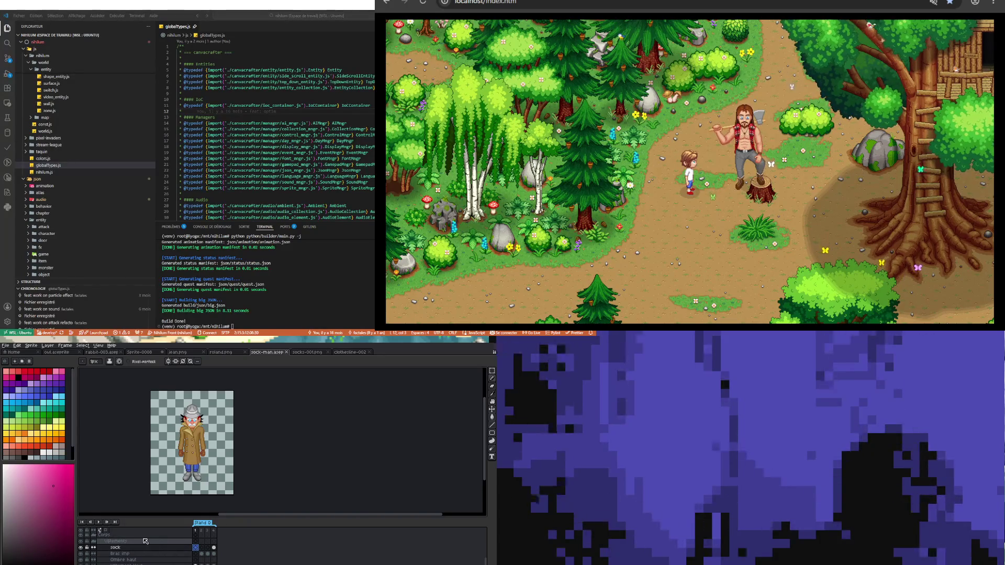
{"action": "left_click", "coordinate": [207, 548]}
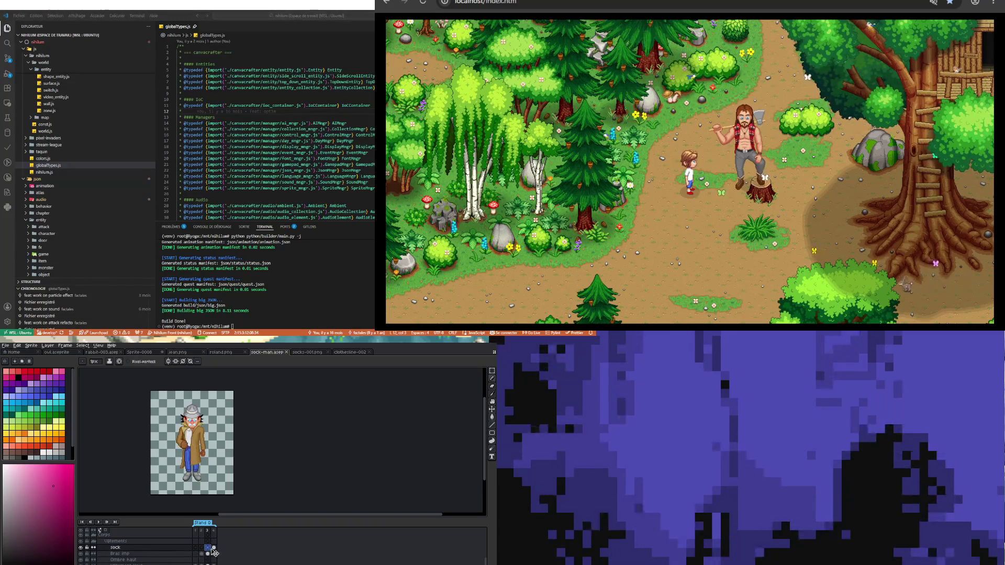
{"action": "left_click", "coordinate": [194, 548]}
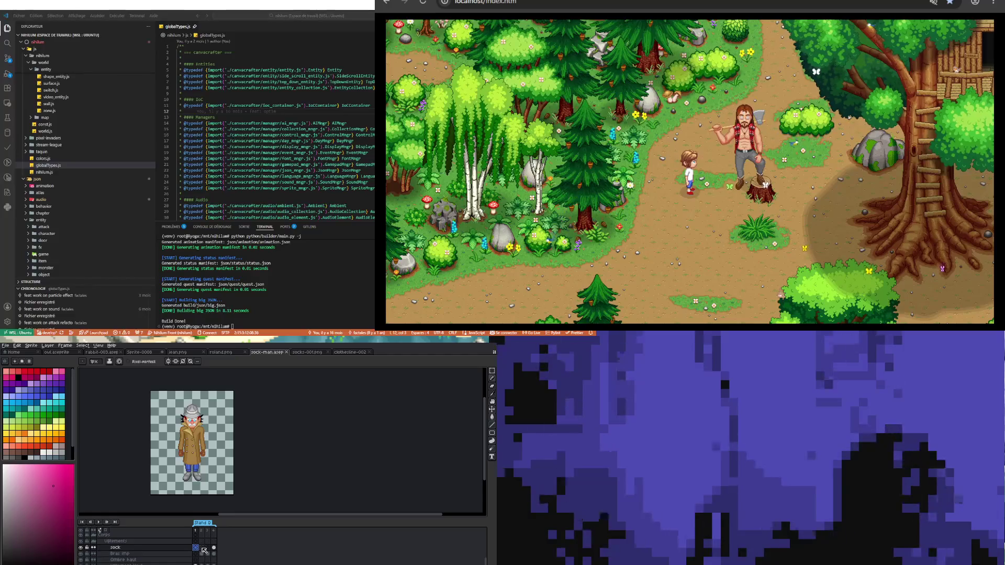
{"action": "left_click", "coordinate": [202, 548]}
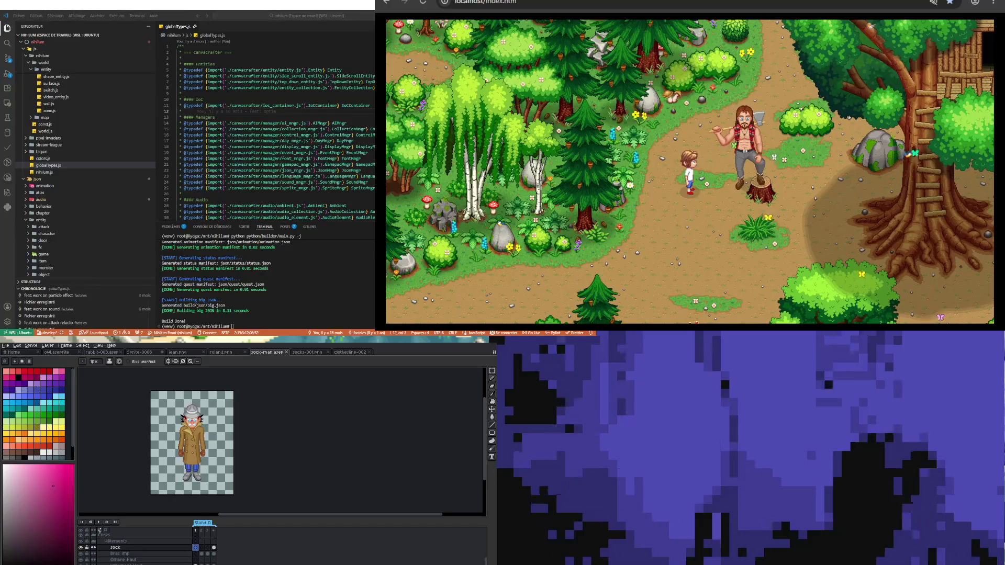
Insert a new frame with Alt+N and move down to the next layer
{"action": "key", "text": "alt+n"}
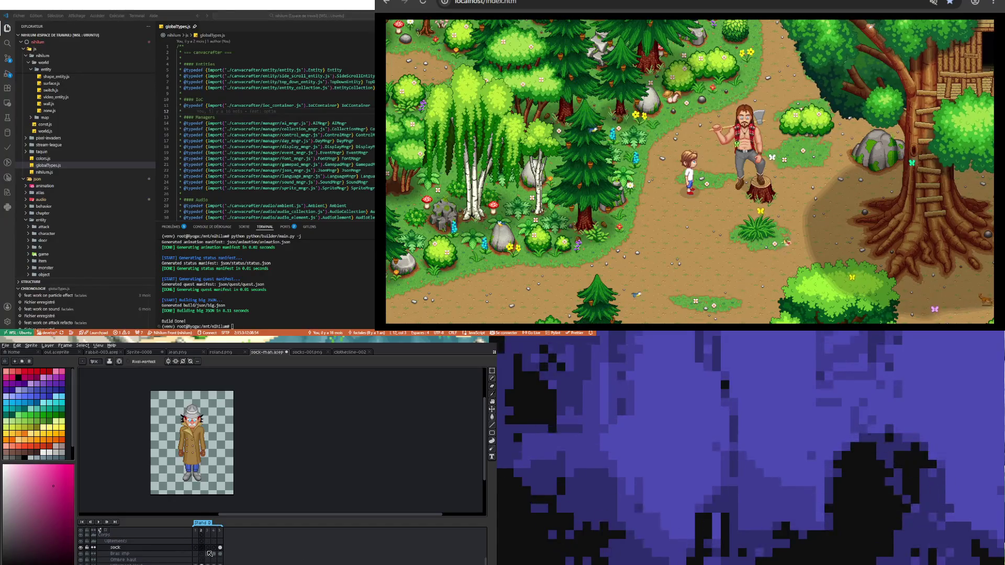
{"action": "key", "text": "Down"}
{"action": "key", "text": "Down"}
{"action": "key", "text": "Down"}
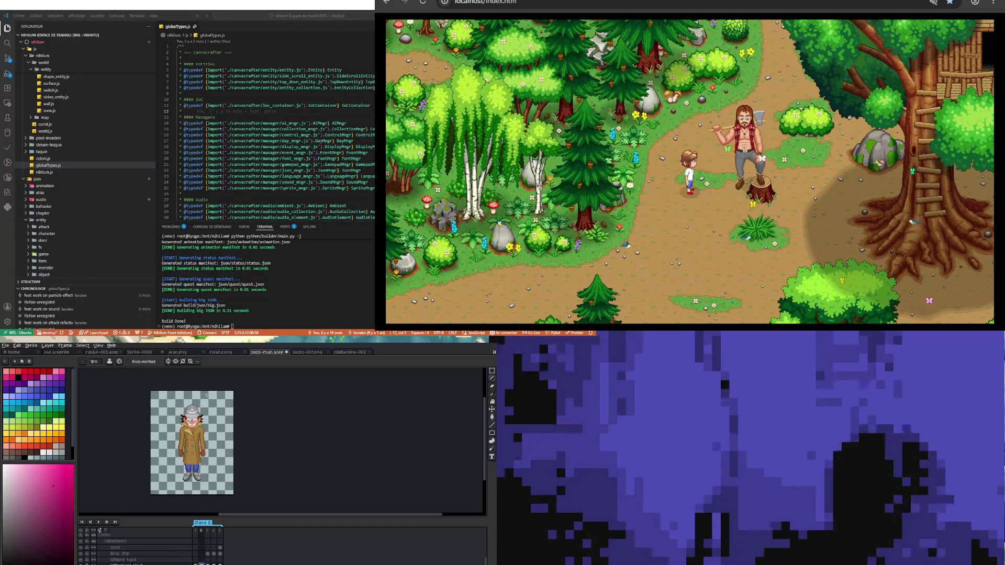
{"action": "scroll", "coordinate": [207, 395], "scroll_direction": "up", "scroll_amount": 3}
{"action": "scroll", "coordinate": [197, 425], "scroll_direction": "down", "scroll_amount": 2}
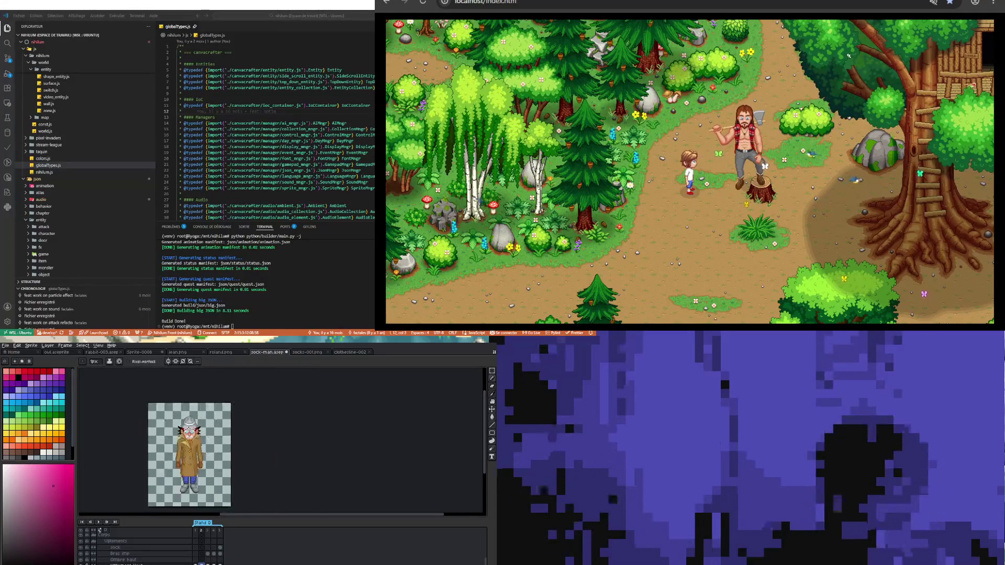
{"action": "scroll", "coordinate": [203, 563], "scroll_direction": "up", "scroll_amount": 1}
{"action": "scroll", "coordinate": [202, 560], "scroll_direction": "up", "scroll_amount": 2}
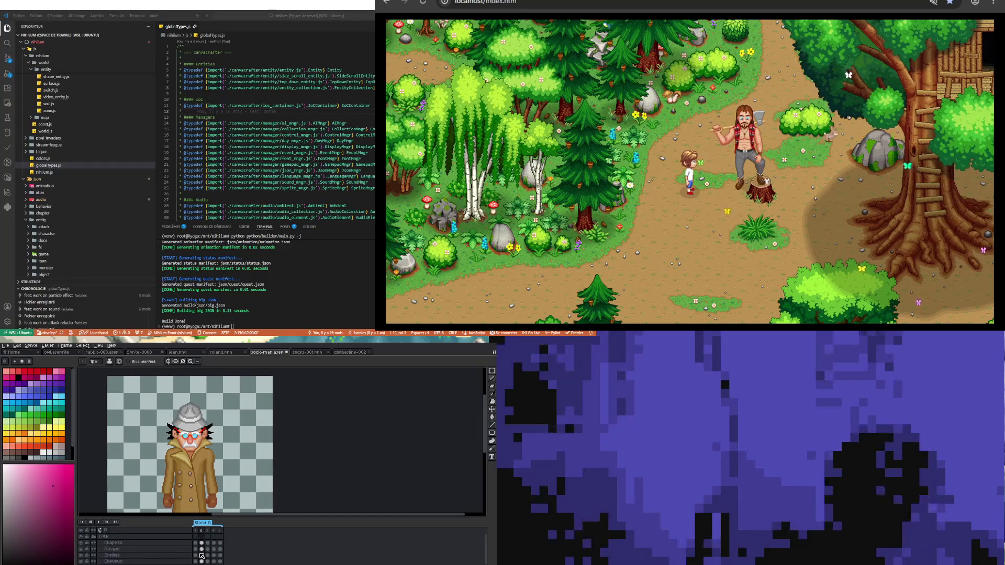
Move the Chapeau hat off the head to the right and shift the Masque glasses and nose left
{"action": "left_click", "coordinate": [201, 544]}
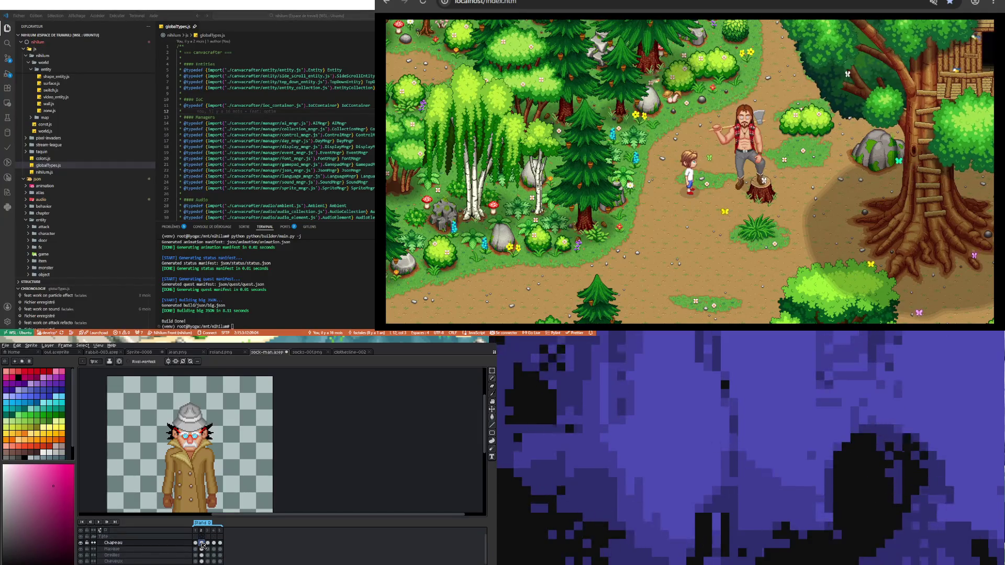
{"action": "left_click", "coordinate": [492, 371]}
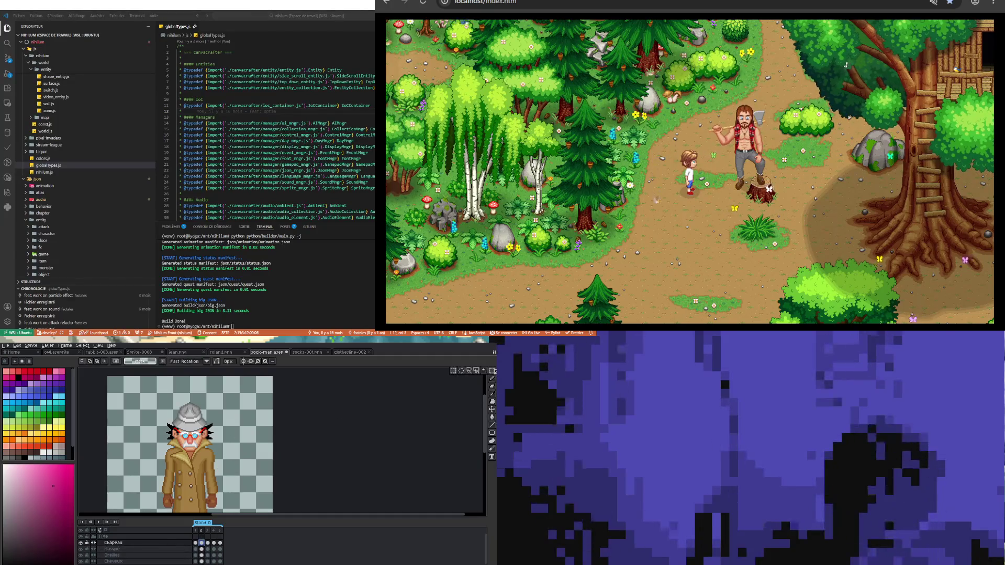
{"action": "mouse_move", "coordinate": [150, 396]}
{"action": "left_mouse_down"}
{"action": "mouse_move", "coordinate": [249, 482]}
{"action": "mouse_move", "coordinate": [315, 482]}
{"action": "left_mouse_up"}
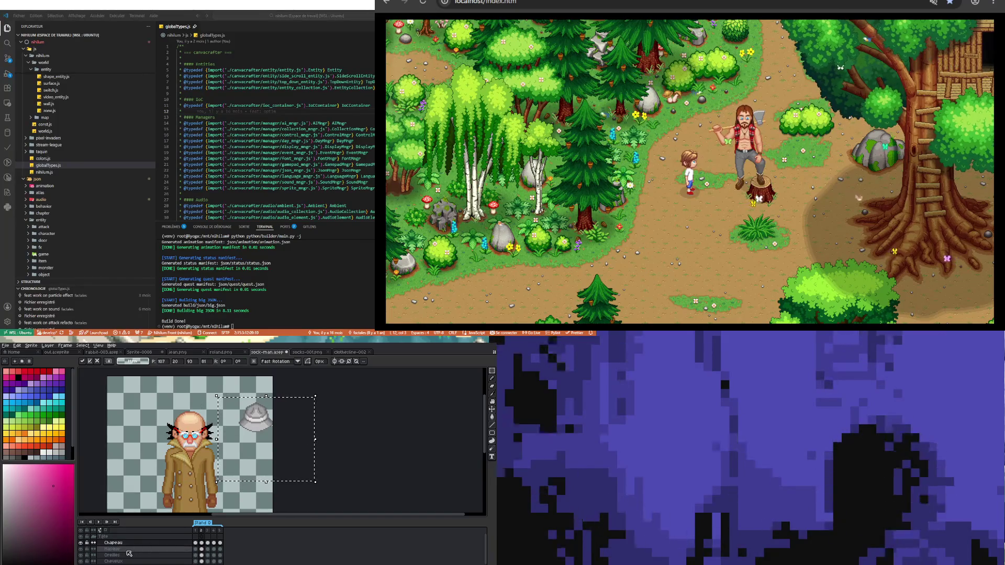
{"action": "left_click", "coordinate": [204, 551]}
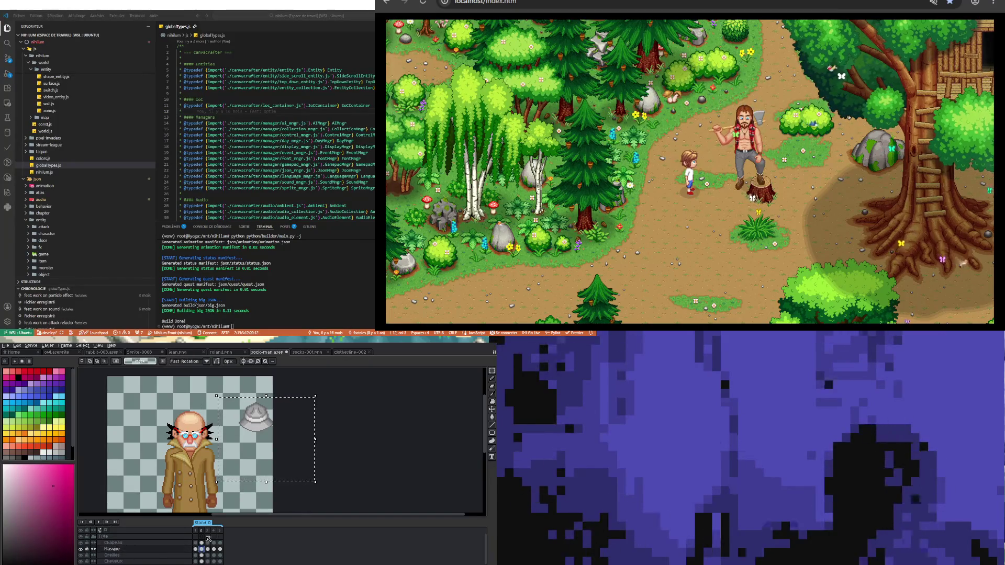
{"action": "left_click_drag", "start_coordinate": [153, 394], "coordinate": [222, 475]}
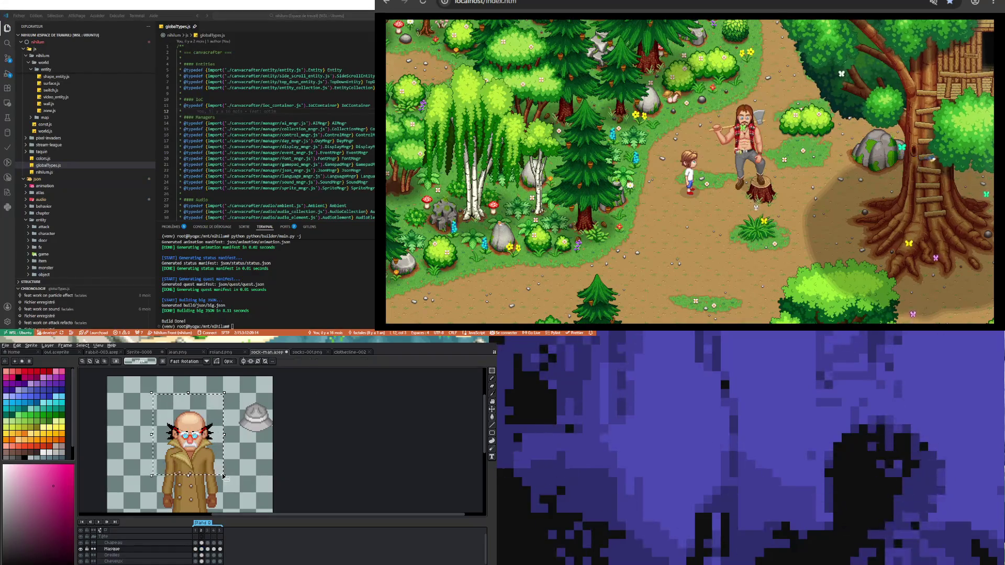
{"action": "key", "text": "Left"}
{"action": "key", "text": "Left"}
{"action": "key", "text": "Left"}
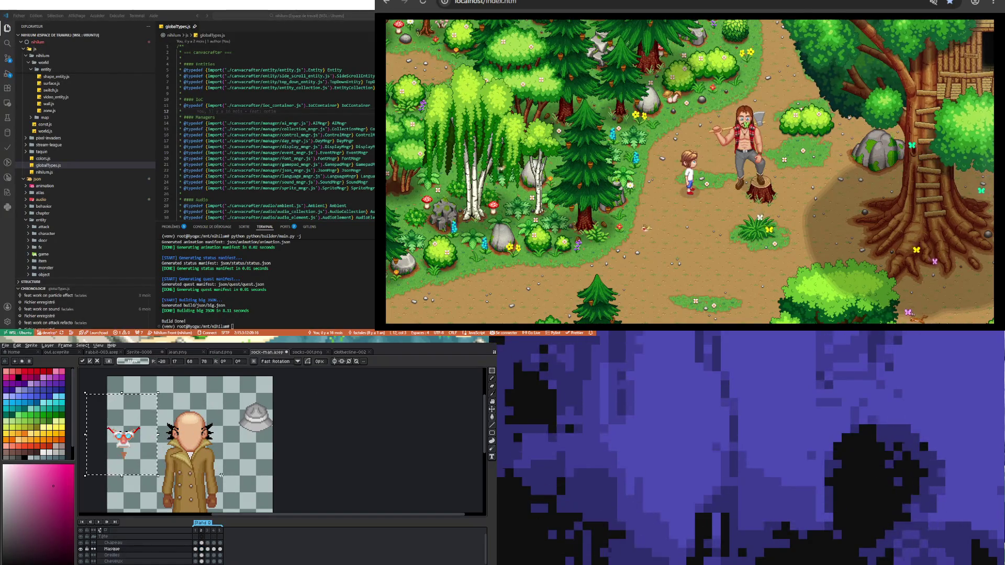
{"action": "key", "text": "Left"}
{"action": "key", "text": "Left"}
{"action": "key", "text": "Left"}
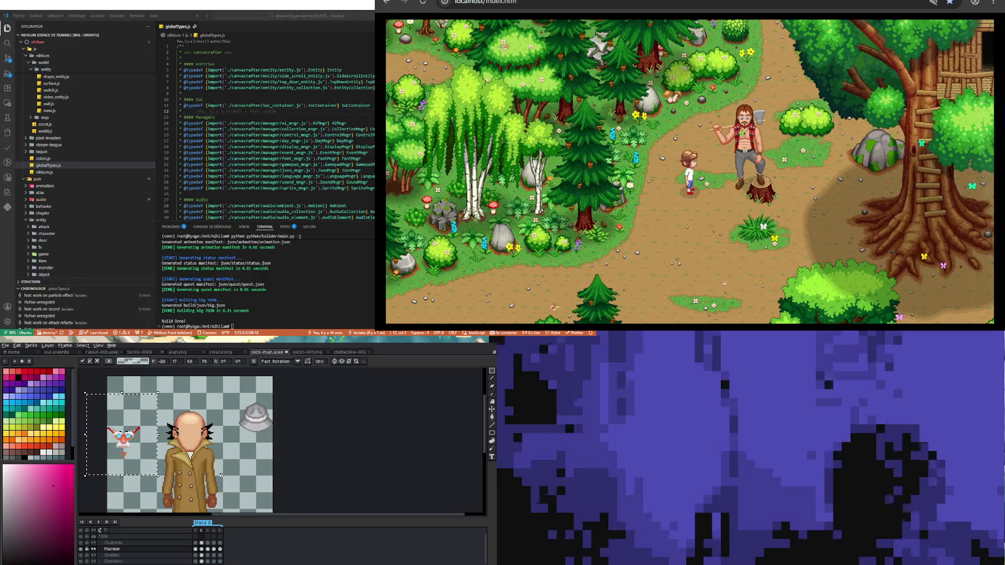
Move the Cheveux hair off the head beside the hat, then close roland.png
{"action": "left_click", "coordinate": [201, 562]}
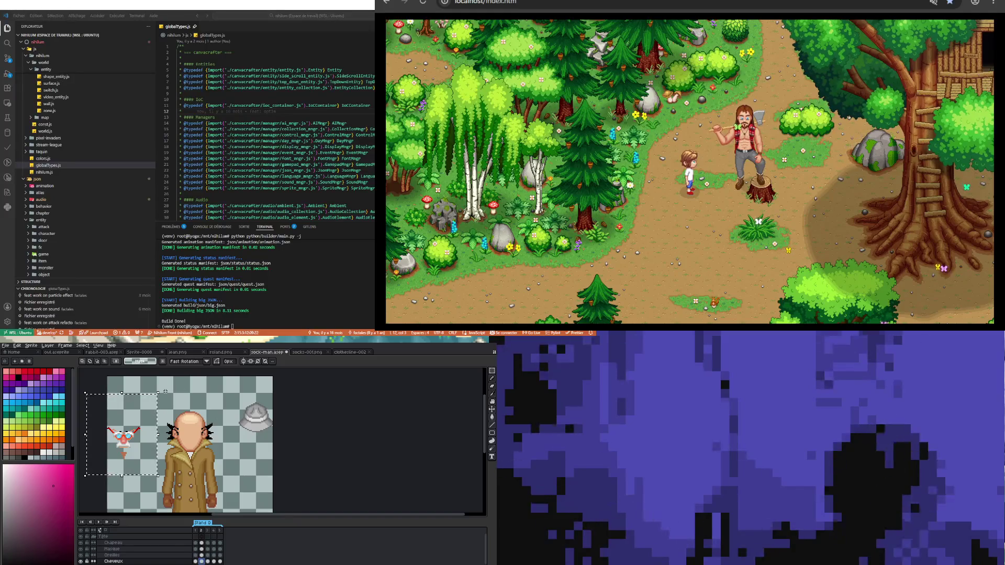
{"action": "left_click_drag", "start_coordinate": [183, 429], "coordinate": [245, 432]}
{"action": "left_click_drag", "start_coordinate": [232, 474], "coordinate": [215, 474]}
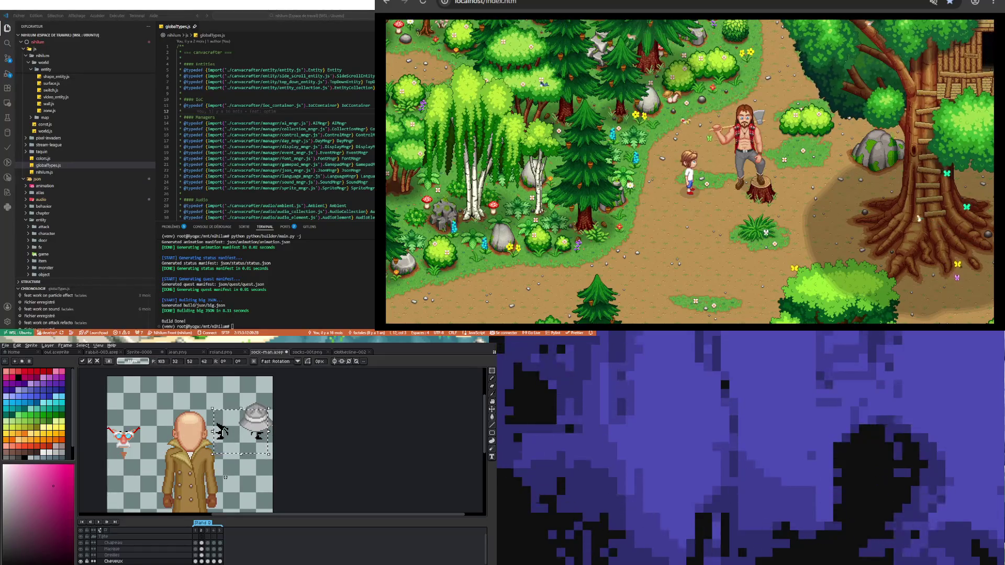
{"action": "left_click", "coordinate": [190, 422]}
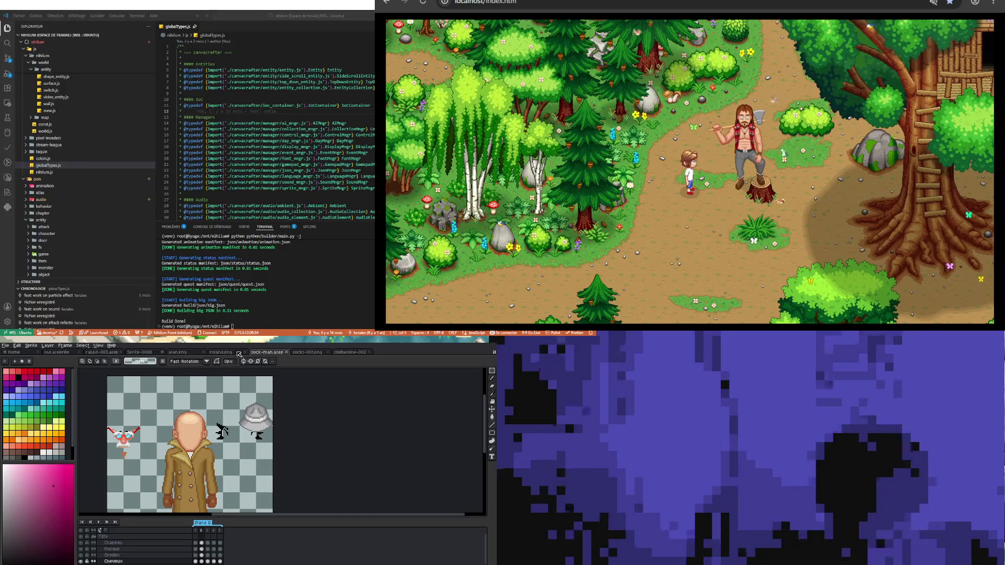
{"action": "left_click", "coordinate": [245, 353]}
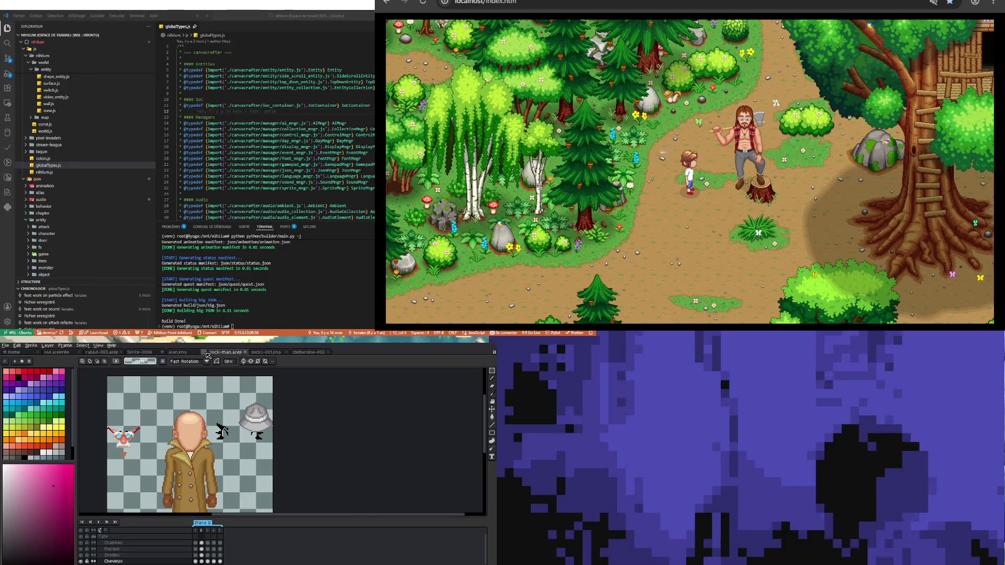
Close the jean.png sprite sheet and return to the Sprite-0008 forest scene
{"action": "left_click", "coordinate": [186, 354]}
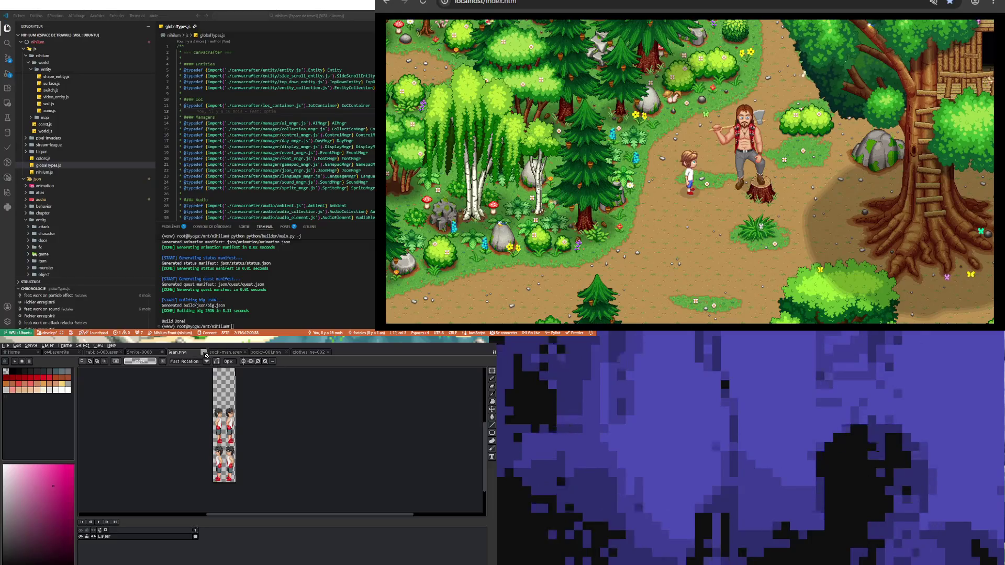
{"action": "left_click", "coordinate": [204, 353]}
{"action": "left_click", "coordinate": [150, 356]}
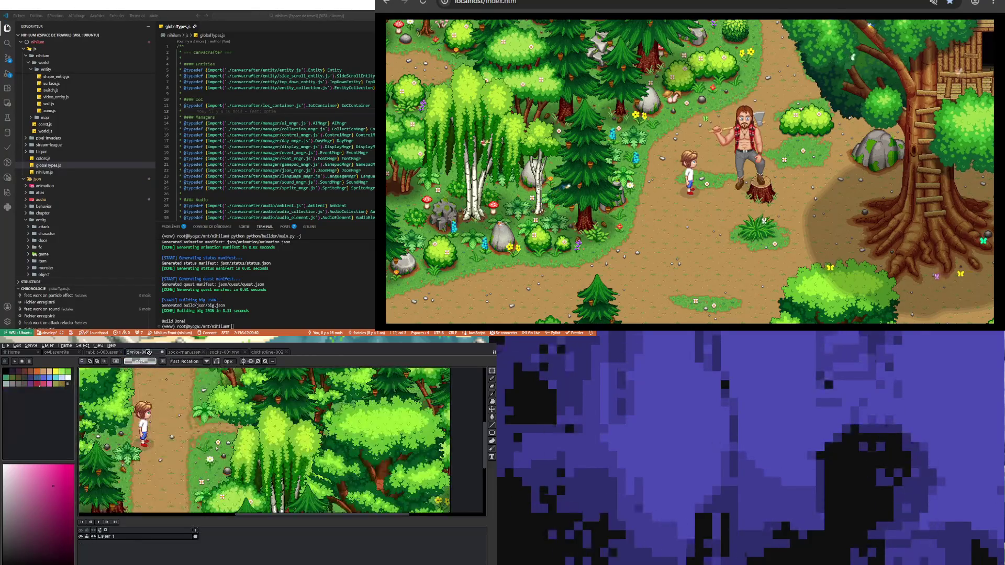
{"action": "scroll", "coordinate": [182, 408], "scroll_direction": "down", "scroll_amount": 2}
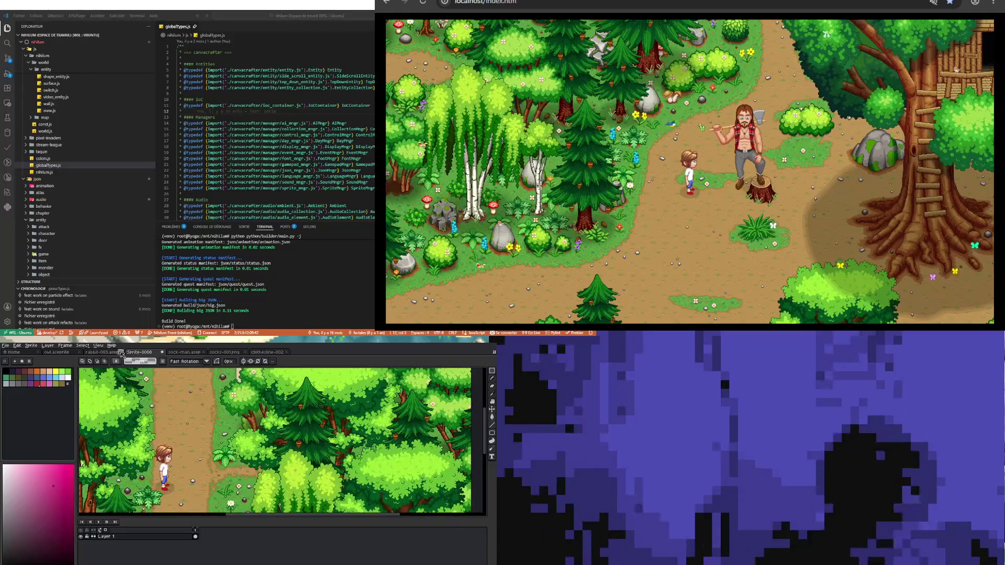
{"action": "left_click", "coordinate": [106, 353]}
{"action": "left_click", "coordinate": [142, 353]}
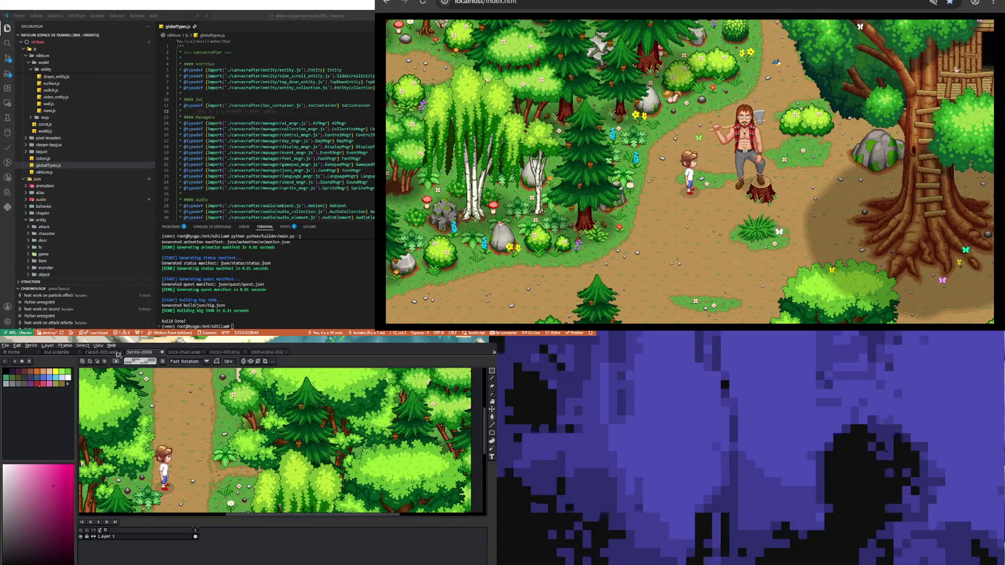
Browse from the home folder through Nihilum > Dessin > Aseprite to the Nihilum sprites folder
{"action": "left_click", "coordinate": [4, 348]}
{"action": "left_click", "coordinate": [26, 362]}
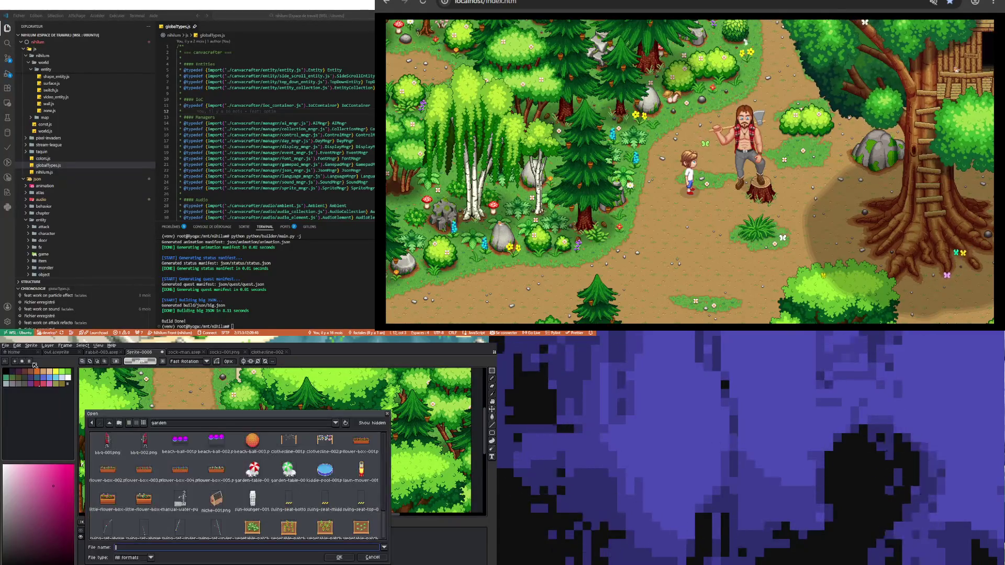
{"action": "left_click", "coordinate": [181, 425]}
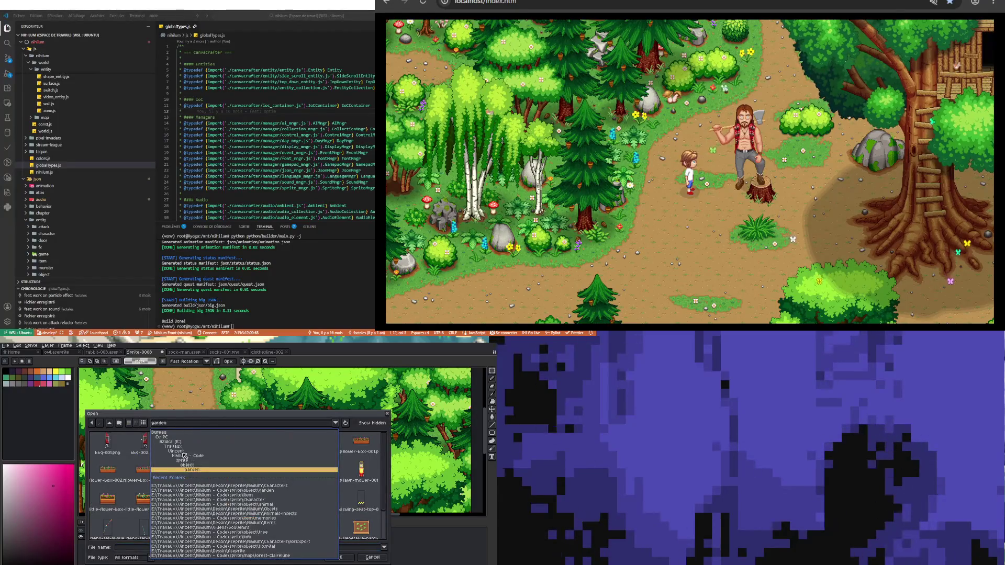
{"action": "left_click", "coordinate": [178, 451]}
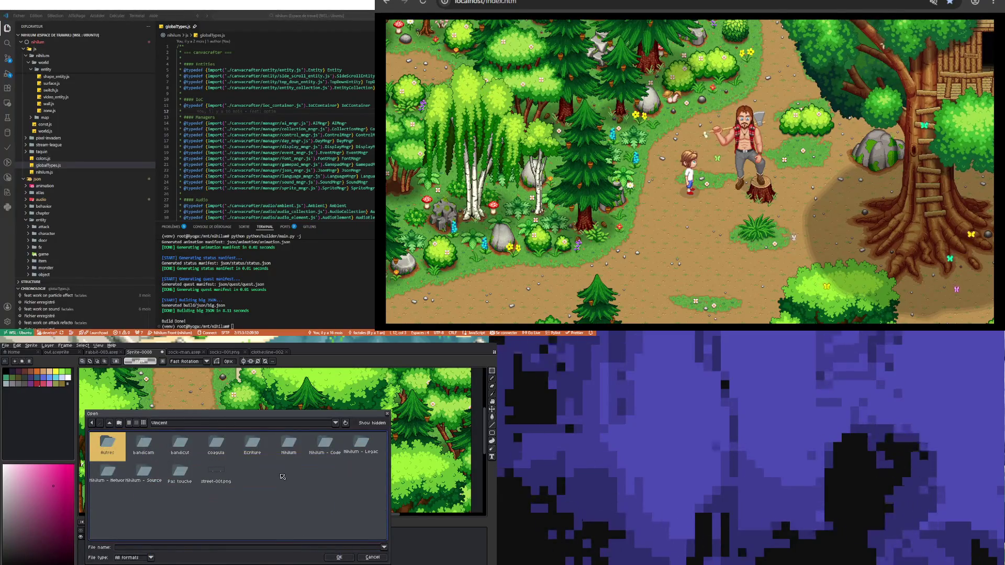
{"action": "double_click", "coordinate": [289, 444]}
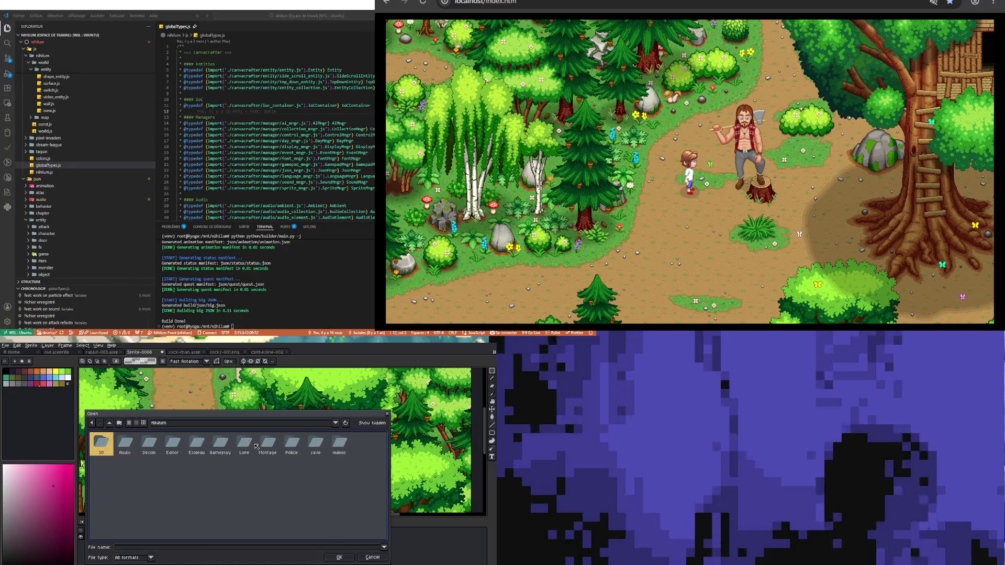
{"action": "double_click", "coordinate": [152, 444]}
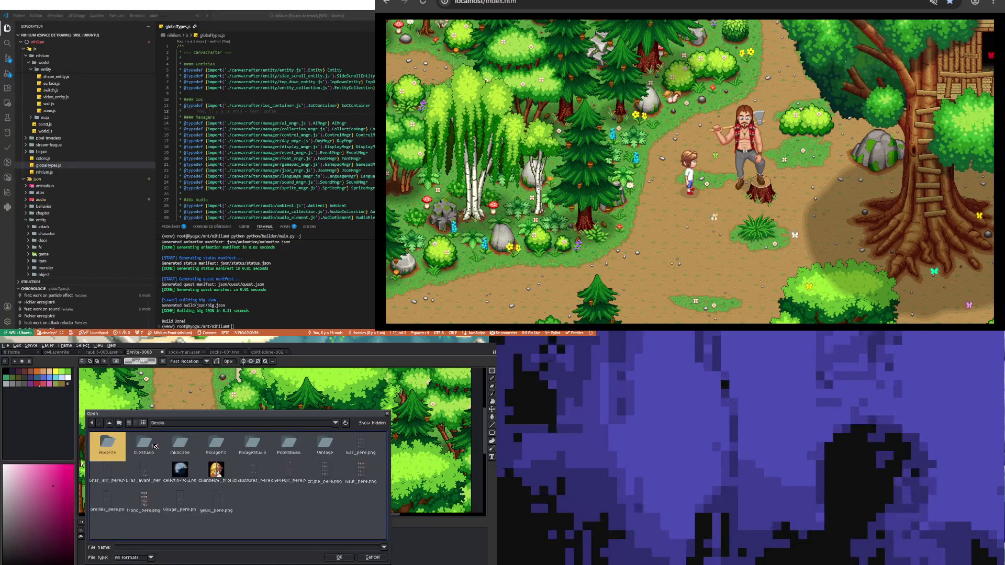
{"action": "double_click", "coordinate": [111, 444]}
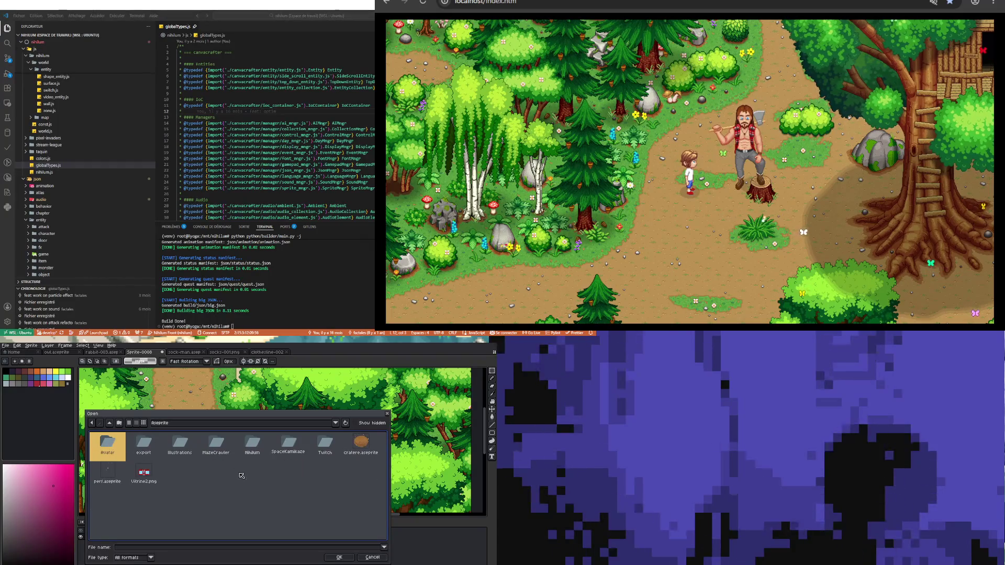
{"action": "double_click", "coordinate": [253, 445]}
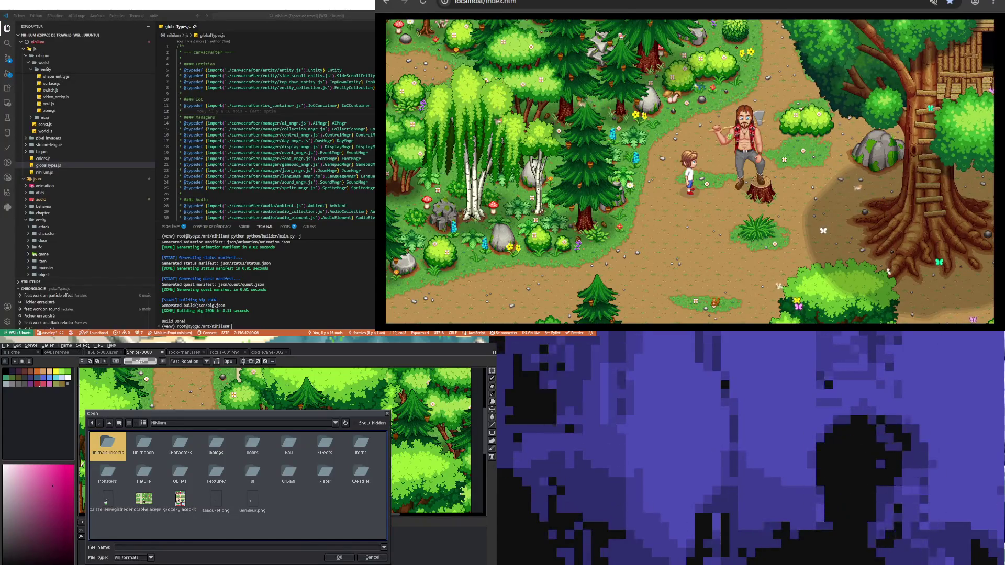
Open roland.aseprite from the Characters folder
{"action": "double_click", "coordinate": [178, 443]}
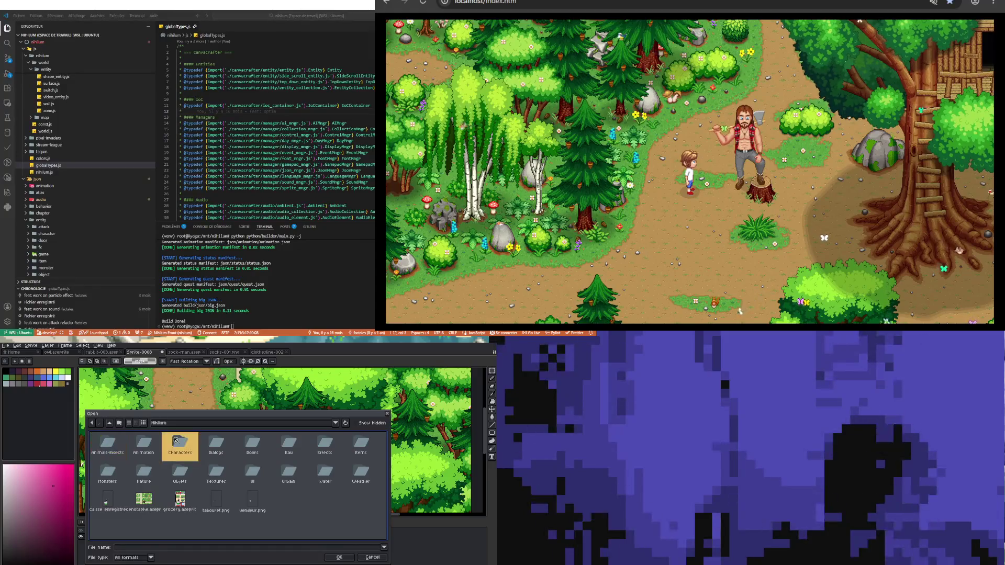
{"action": "scroll", "coordinate": [201, 476], "scroll_direction": "down", "scroll_amount": 2}
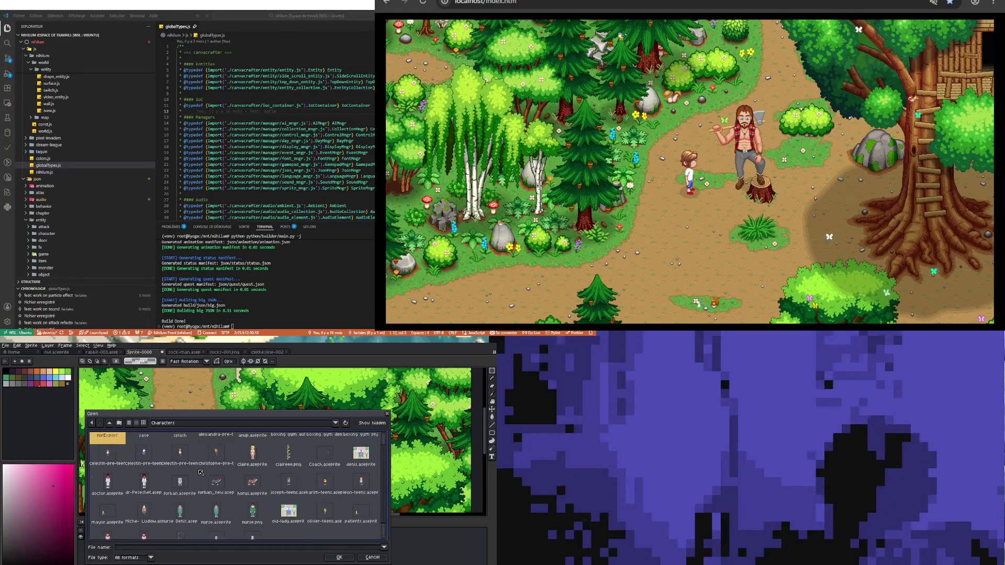
{"action": "scroll", "coordinate": [263, 502], "scroll_direction": "down", "scroll_amount": 1}
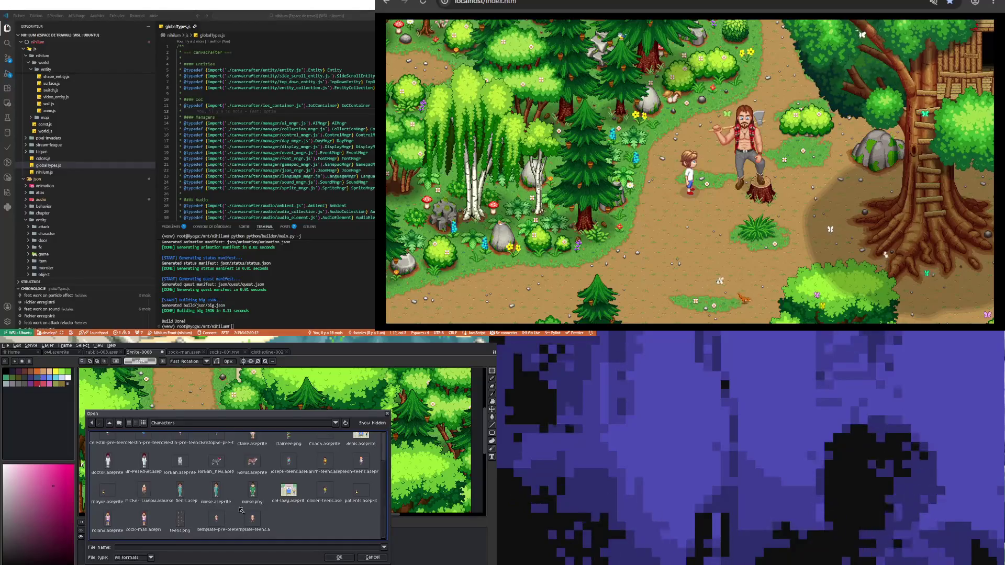
{"action": "left_click", "coordinate": [151, 516]}
{"action": "double_click", "coordinate": [105, 522]}
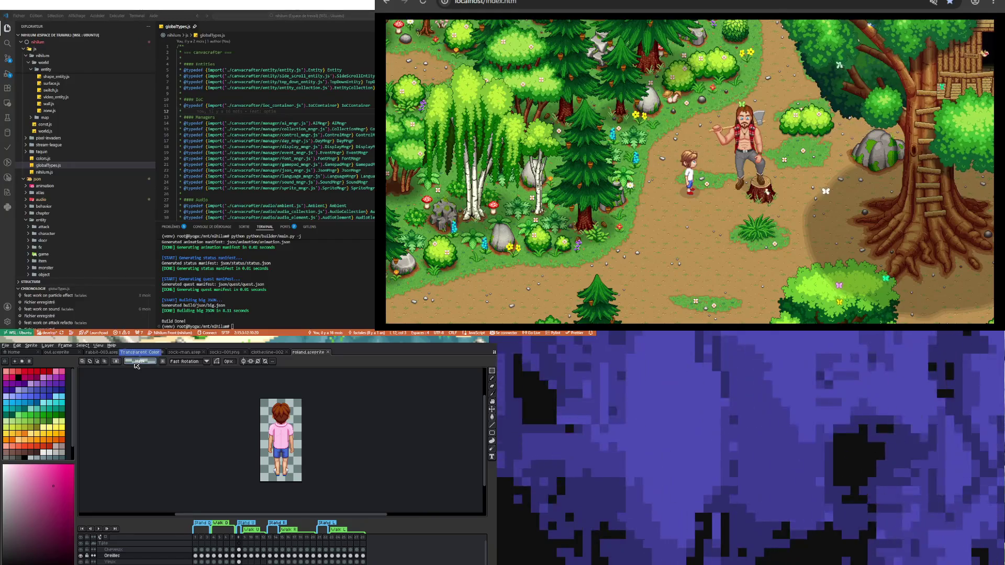
Return to the sock-man.aseprite tab, zoom out, and select frame 2 in the timeline
{"action": "left_click", "coordinate": [184, 352]}
{"action": "scroll", "coordinate": [189, 423], "scroll_direction": "down", "scroll_amount": 1}
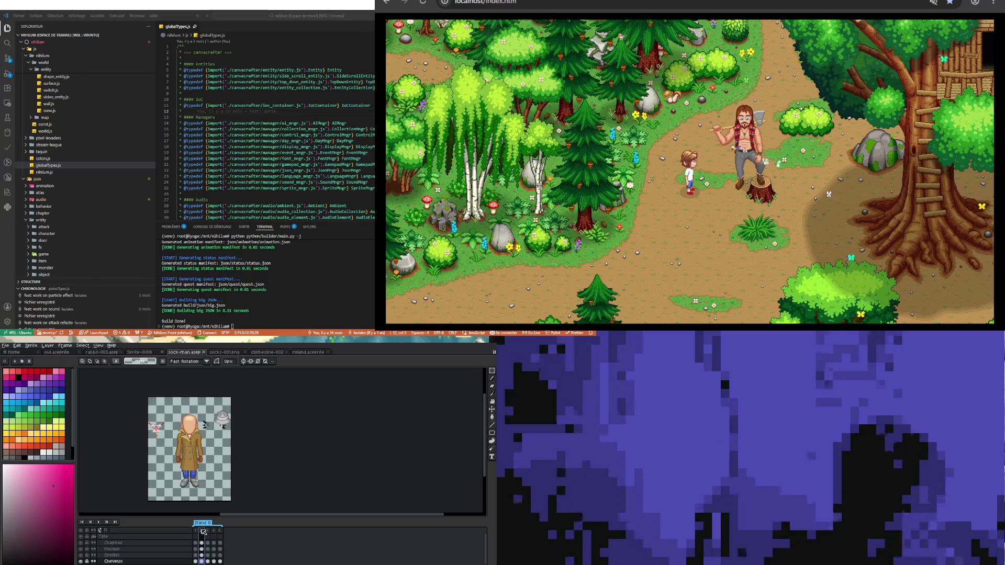
{"action": "left_click", "coordinate": [203, 531]}
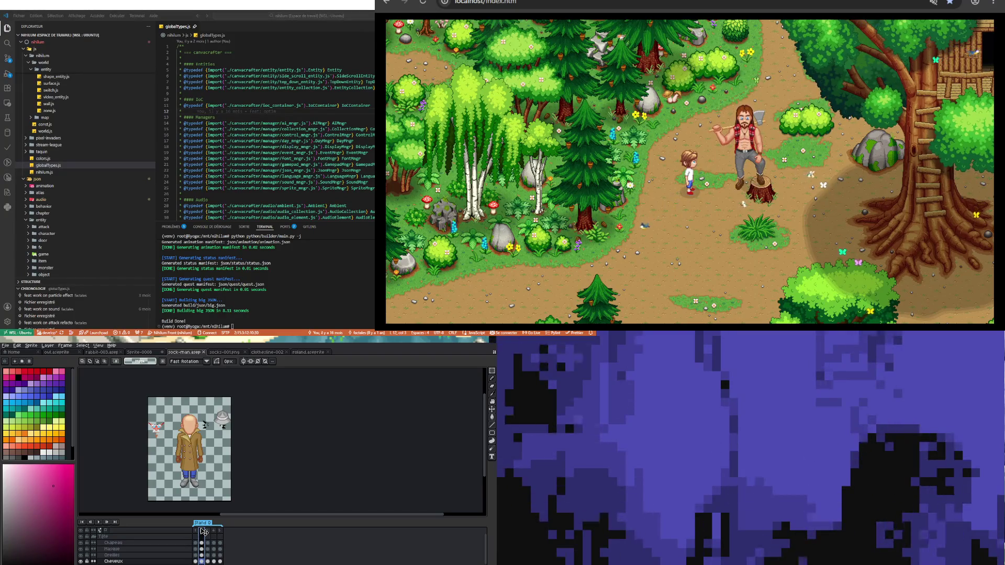
{"action": "left_click", "coordinate": [201, 528]}
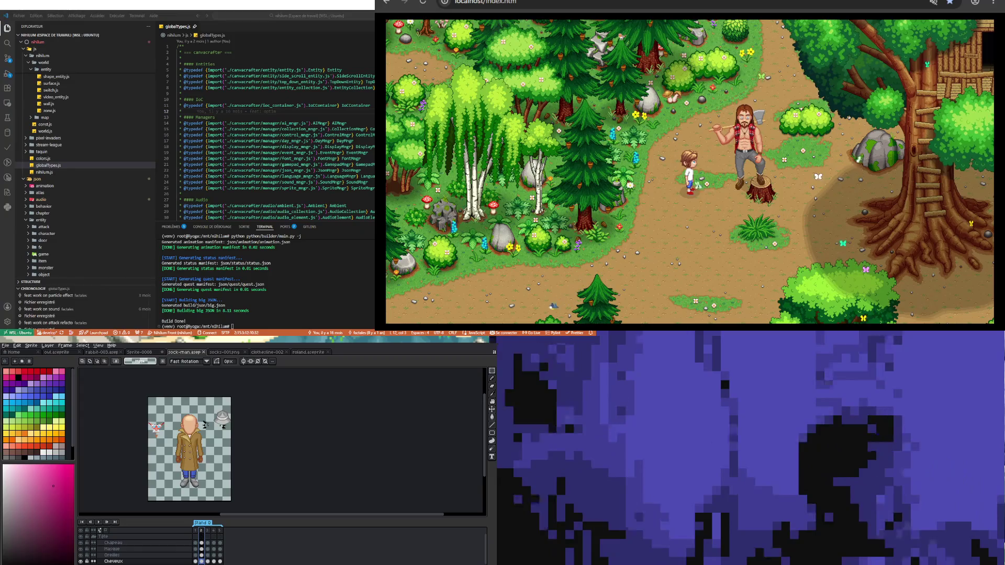